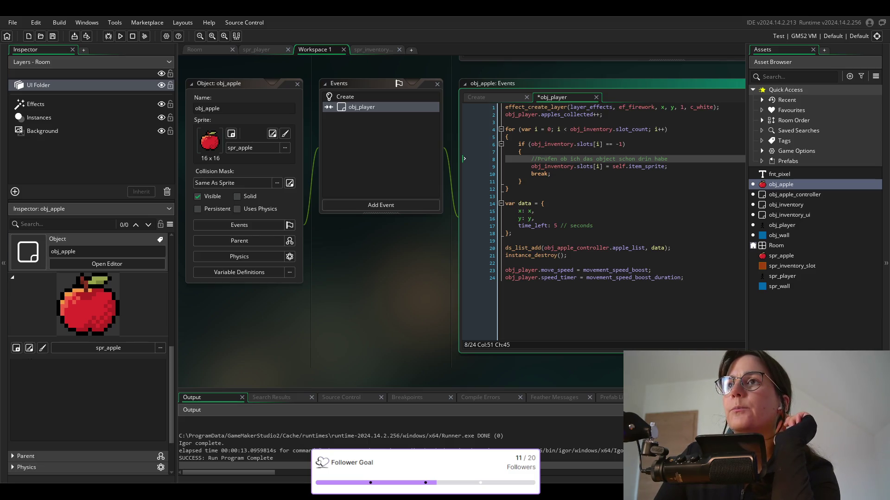
Inspect item_sprite in obj_apple's collision code, then open obj_inventory's Create code with slot_count 10.
double_click(647, 166)
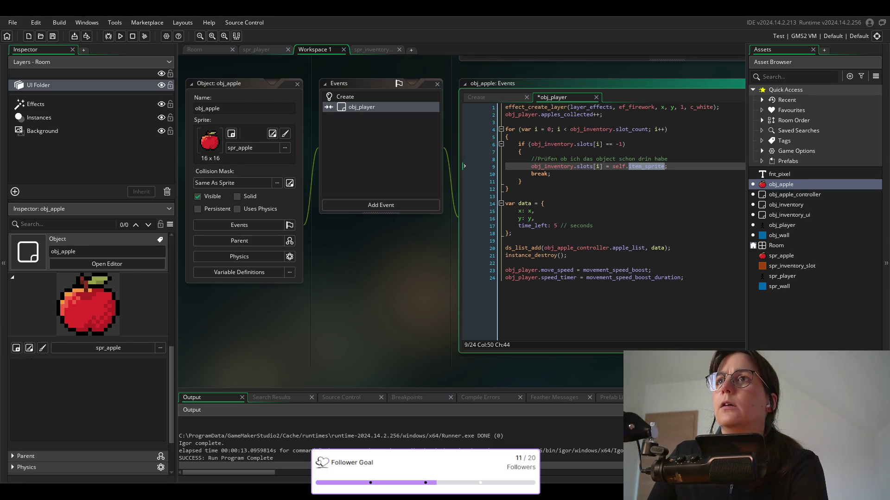
click(501, 100)
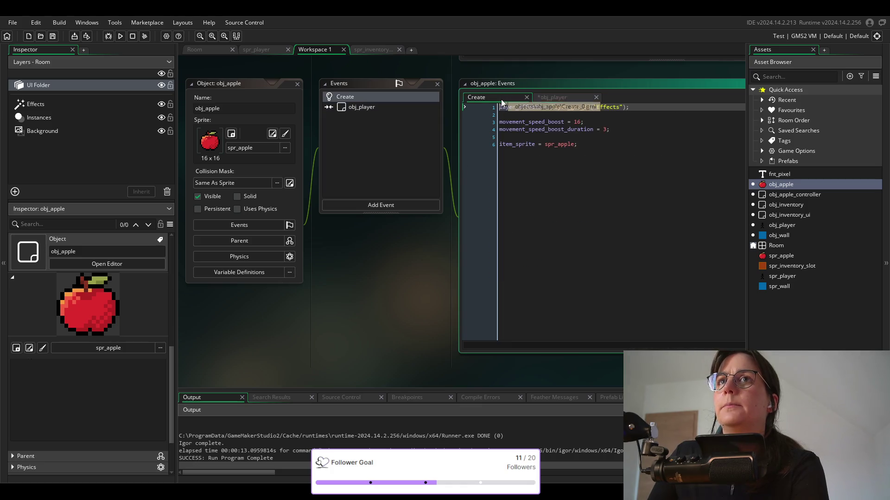
click(566, 96)
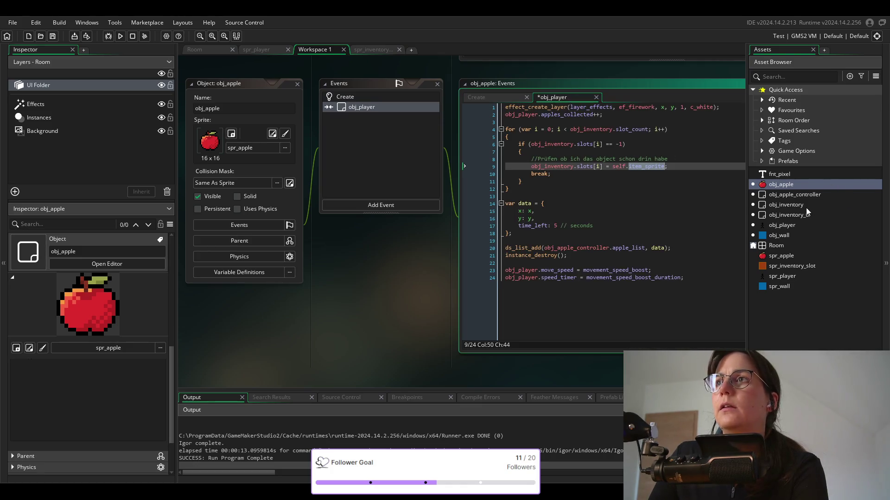
double_click(788, 205)
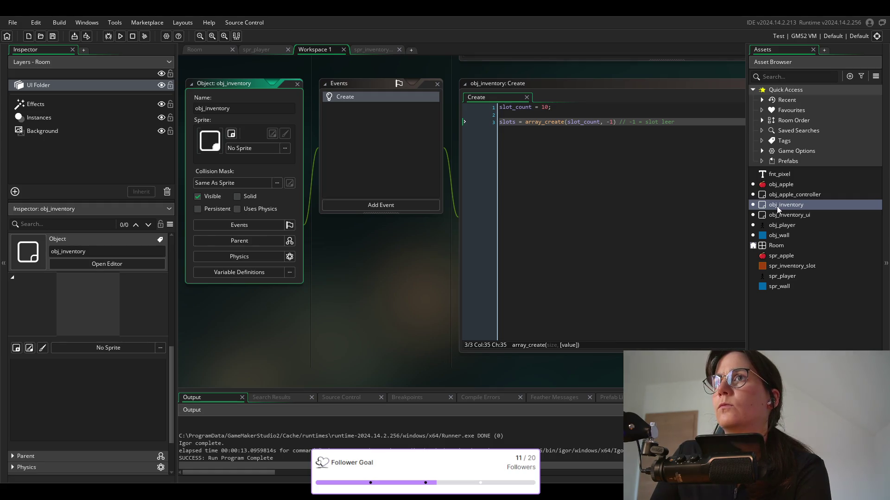
Reopen obj_apple, then open obj_inventory_ui's Draw GUI code that draws slot and item sprites.
double_click(780, 185)
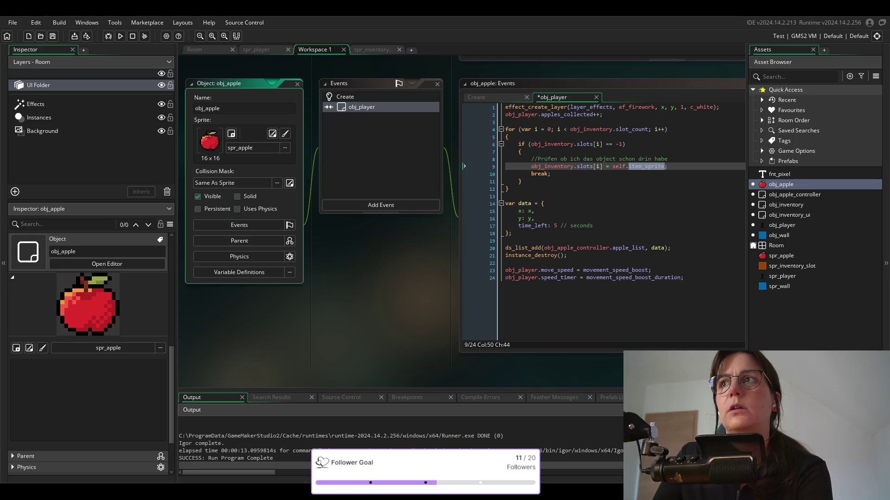
double_click(789, 214)
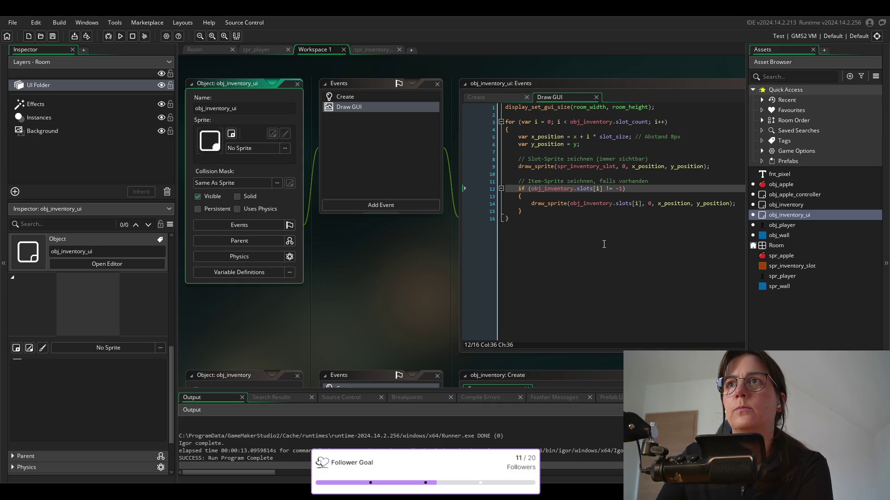
End line 14's draw_sprite call with a semicolon and run the game to test the inventory.
mouse_move(546, 203)
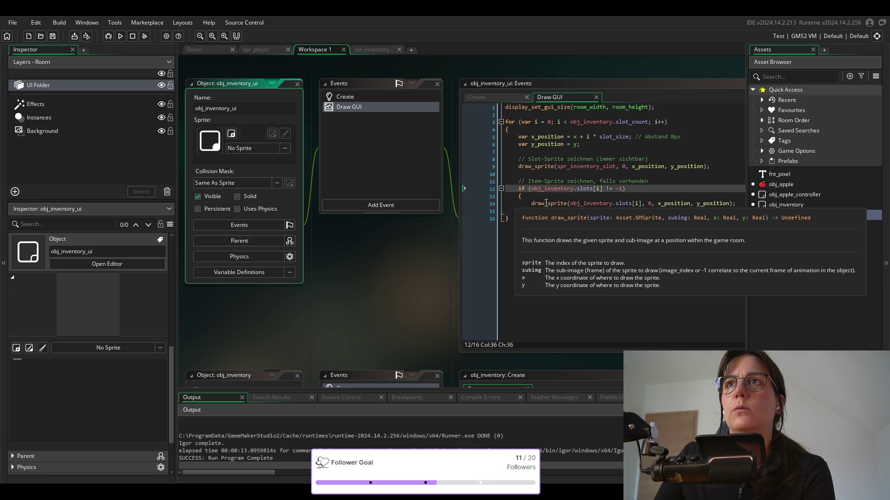
click(732, 203)
text(;)
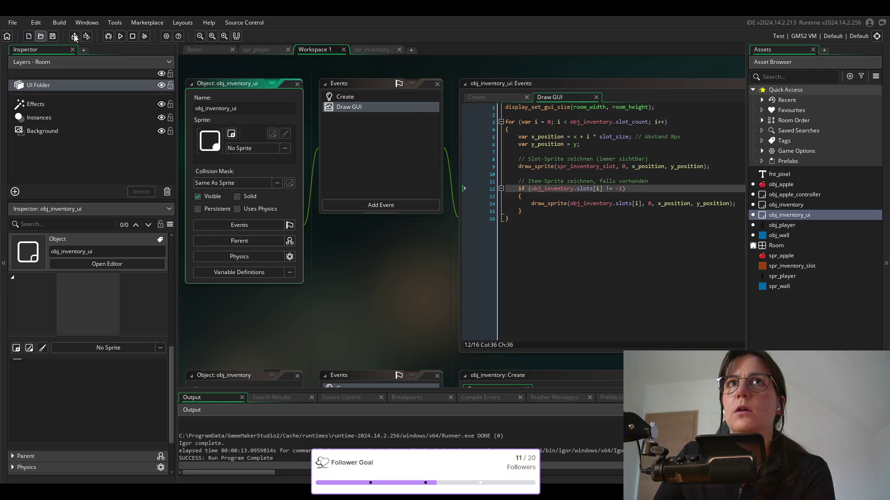
click(673, 204)
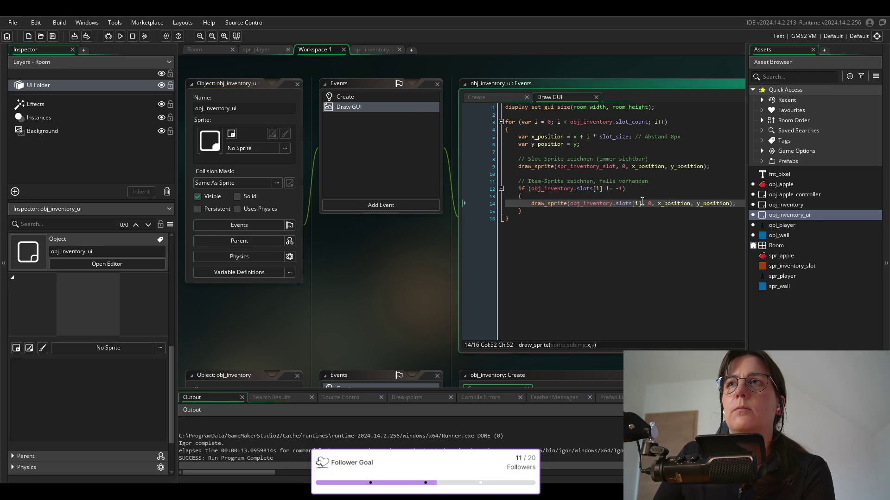
click(549, 144)
click(120, 36)
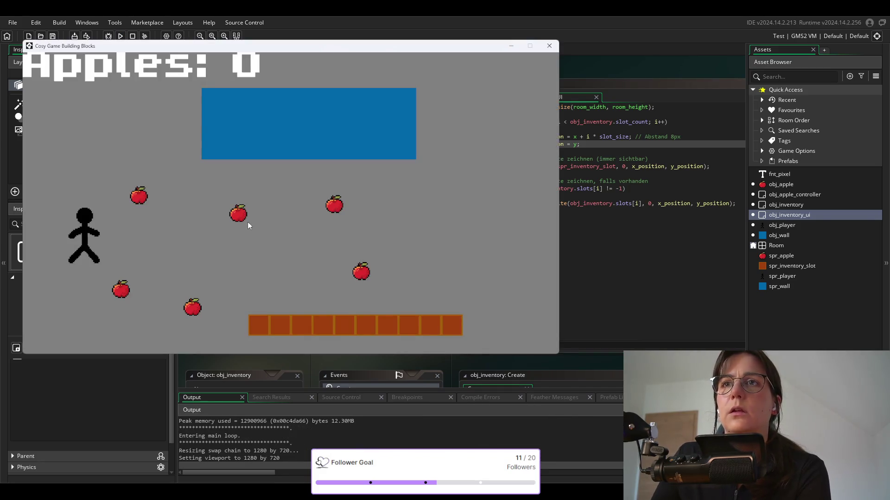
Walk the player over two apples to fill inventory slots, then close the game window.
key(Right)
key(Up)
key(Up)
key(Right)
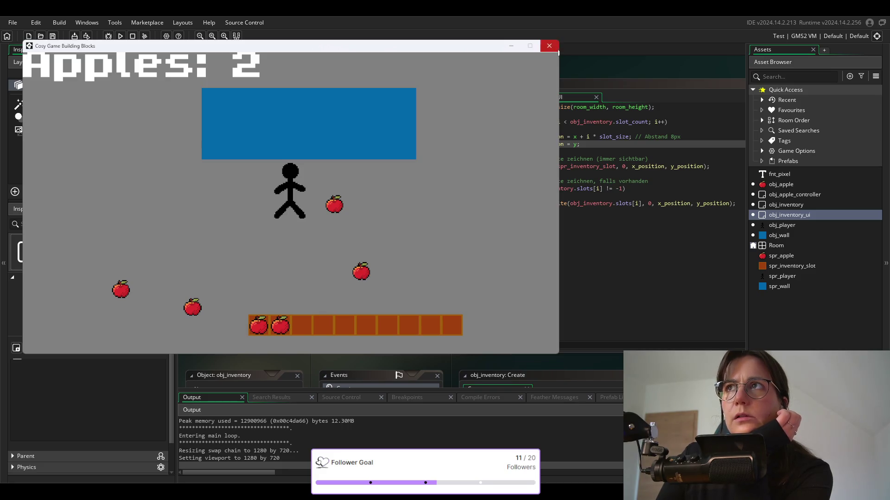
click(549, 47)
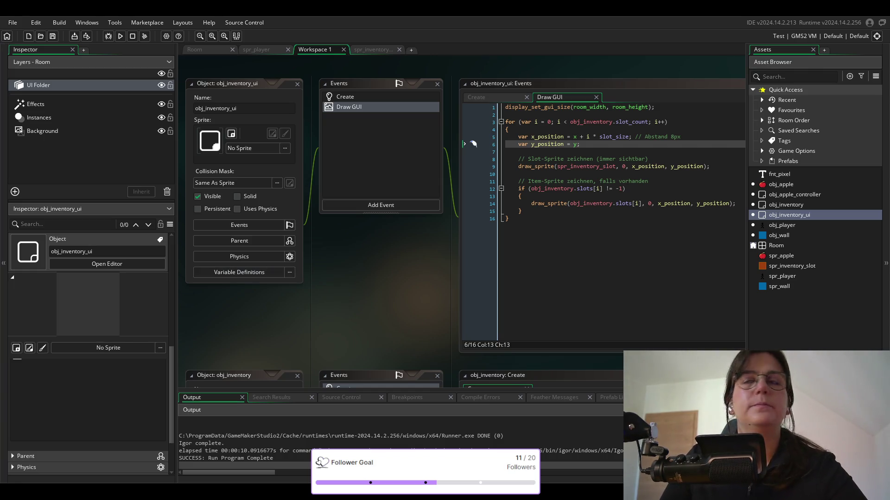
Below the slots array, add slots_test = ds_map_create(); using the autocomplete suggestion.
scroll(378, 146, down, 1)
click(543, 122)
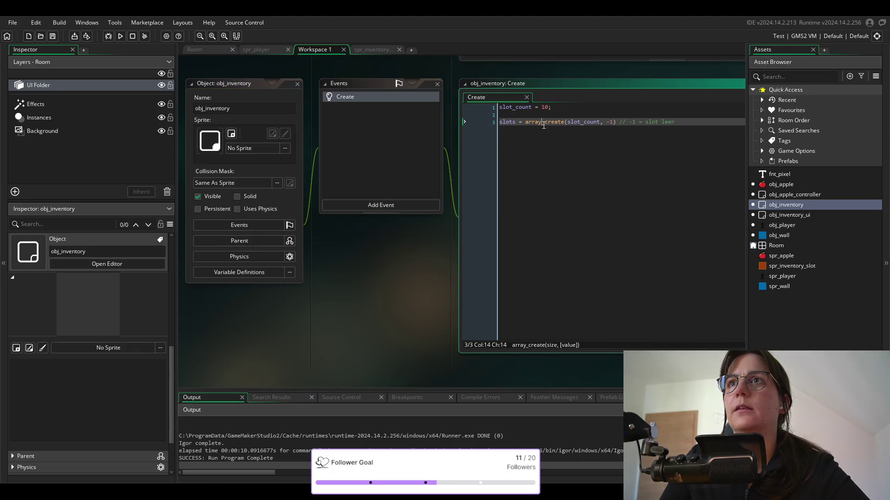
double_click(554, 122)
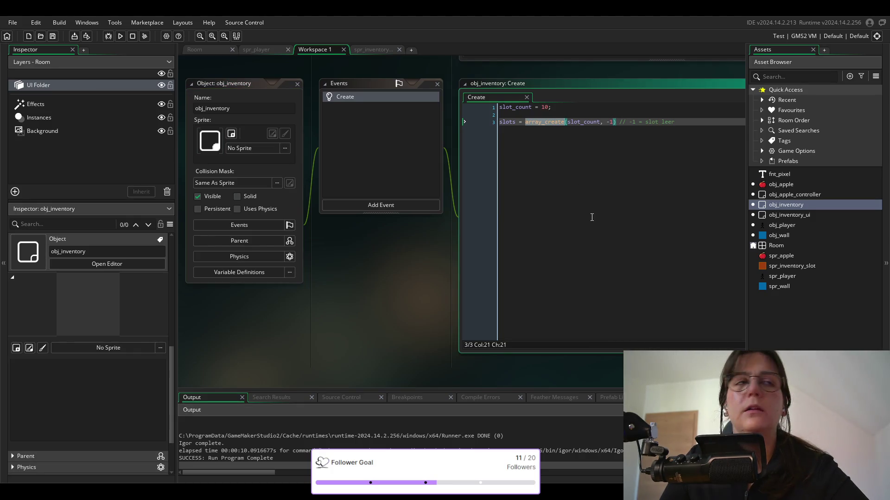
click(687, 123)
key(Return)
key(Return)
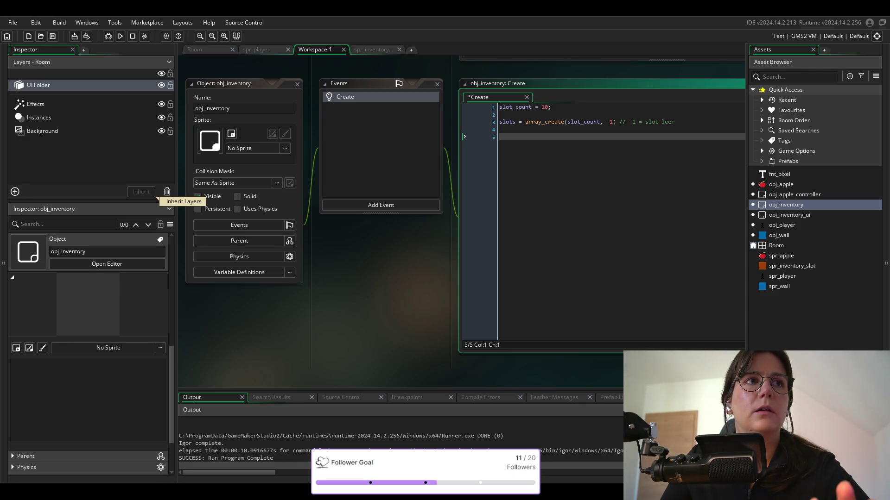
click(548, 133)
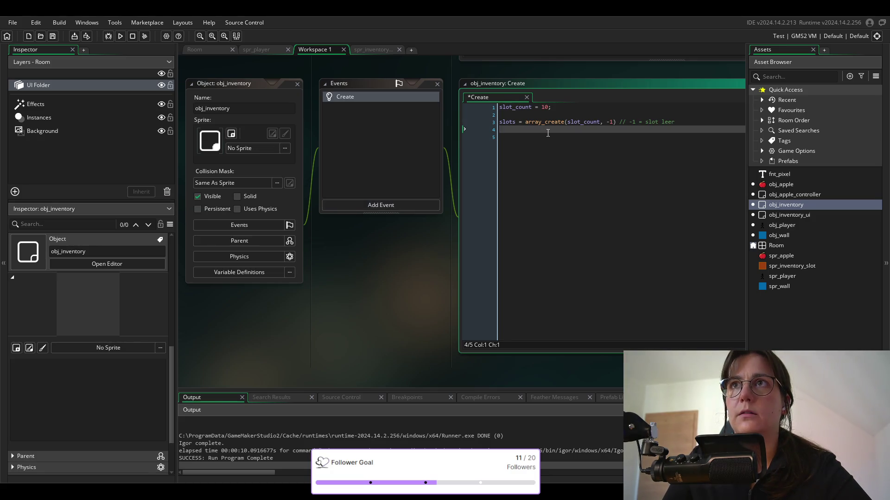
click(542, 137)
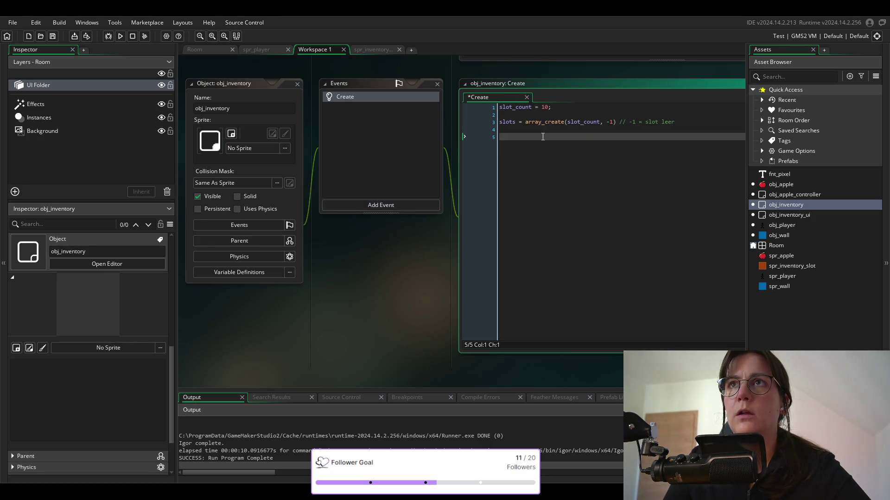
key(ctrl+s)
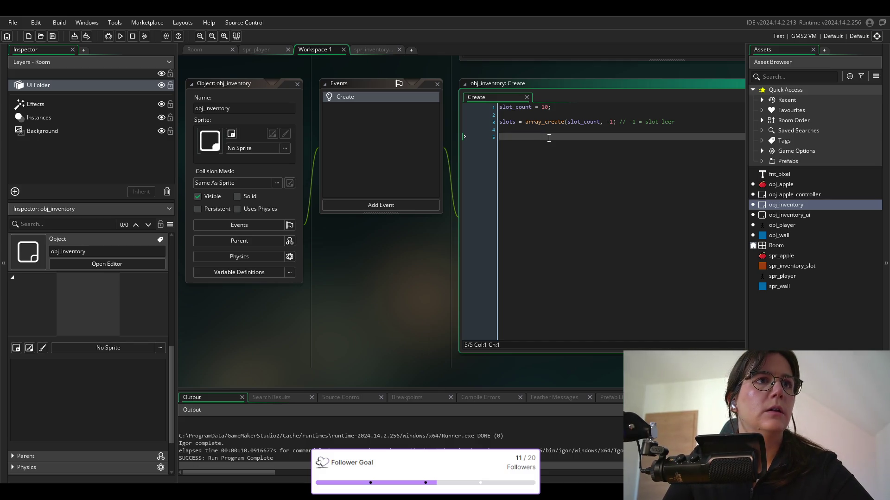
text(slo)
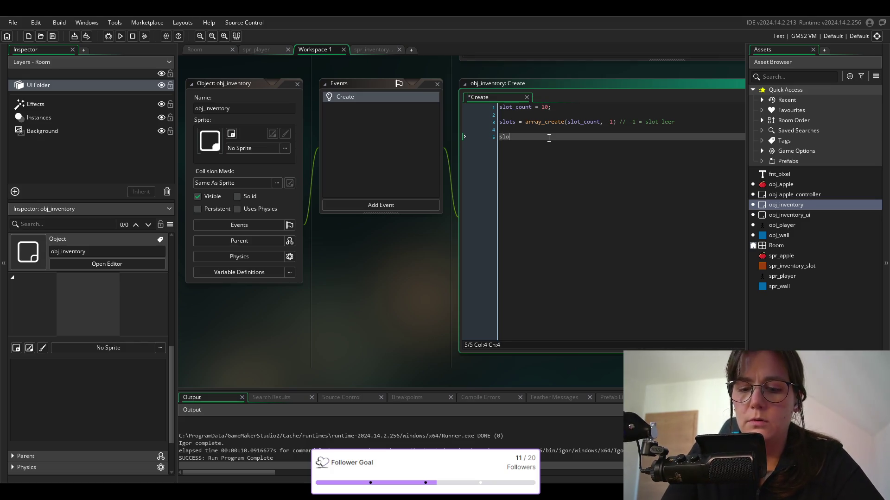
text(ts test =)
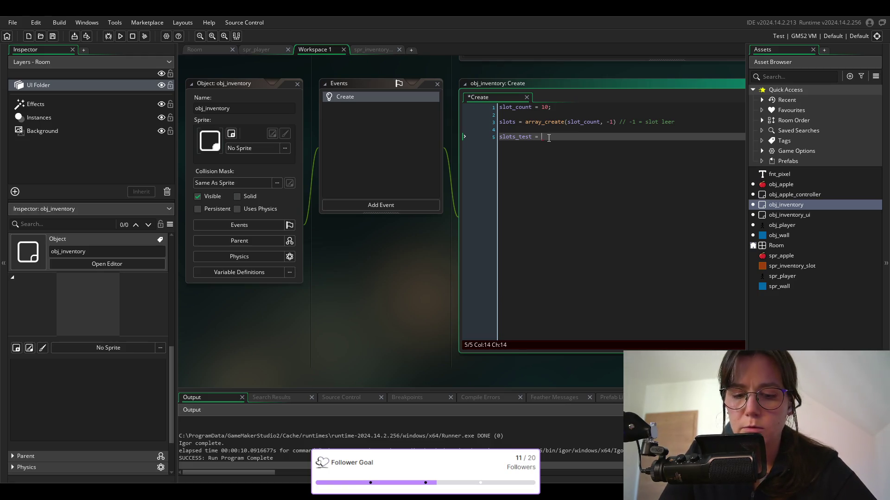
text(s)
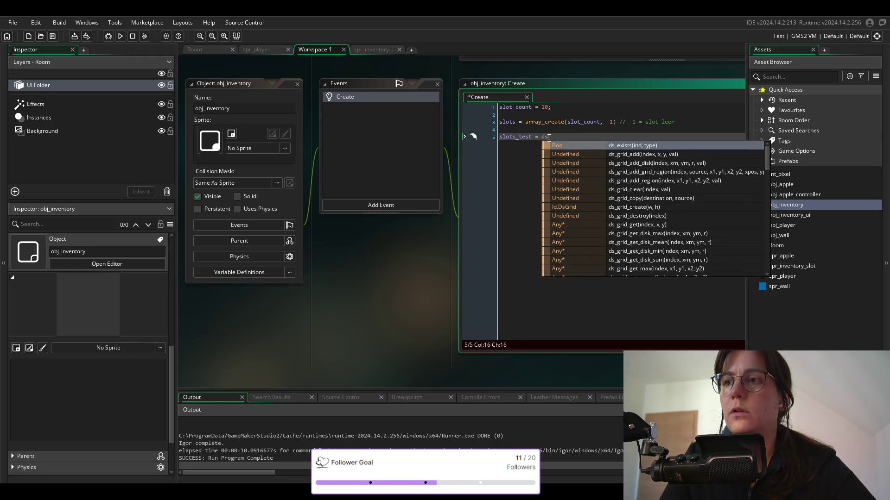
text(_)
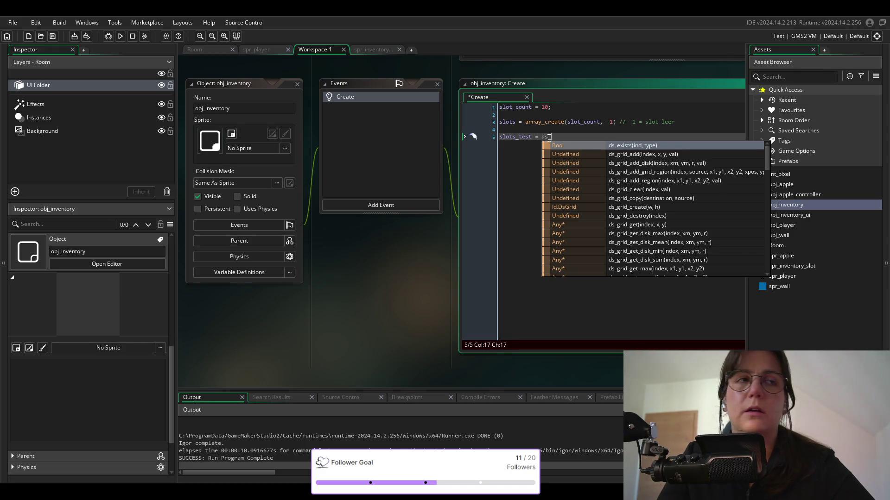
text(map)
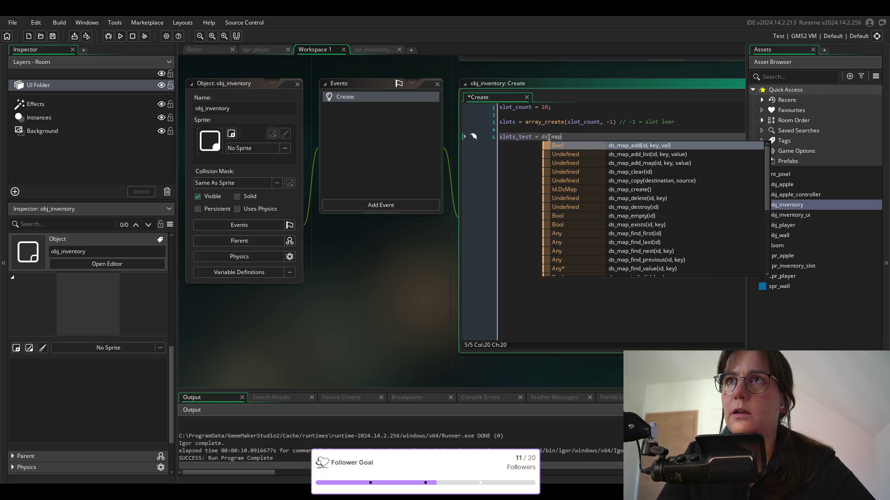
text(_crea)
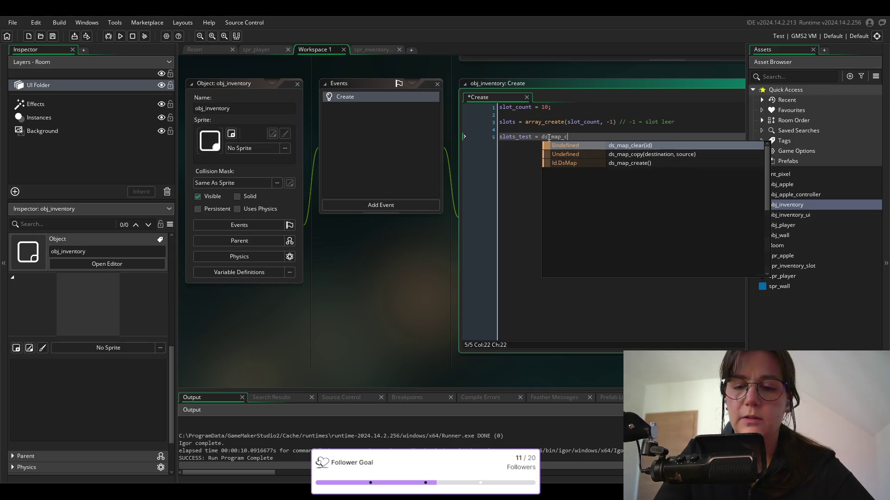
key(Return)
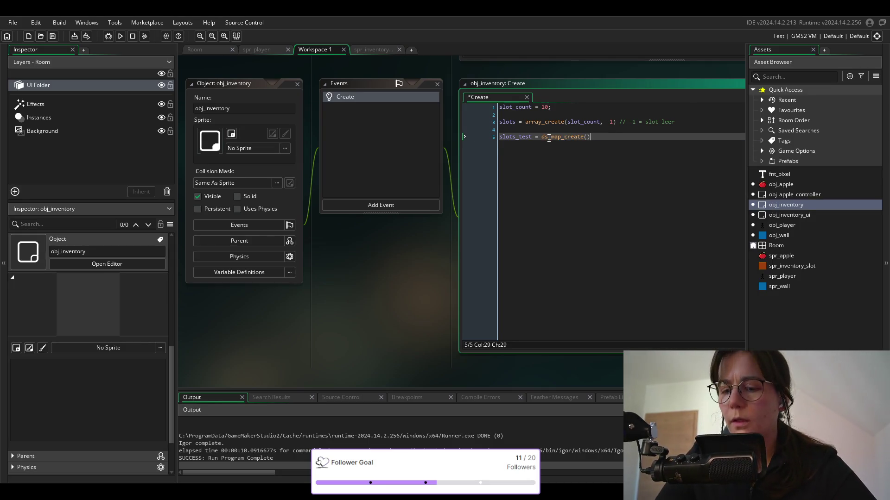
text(;)
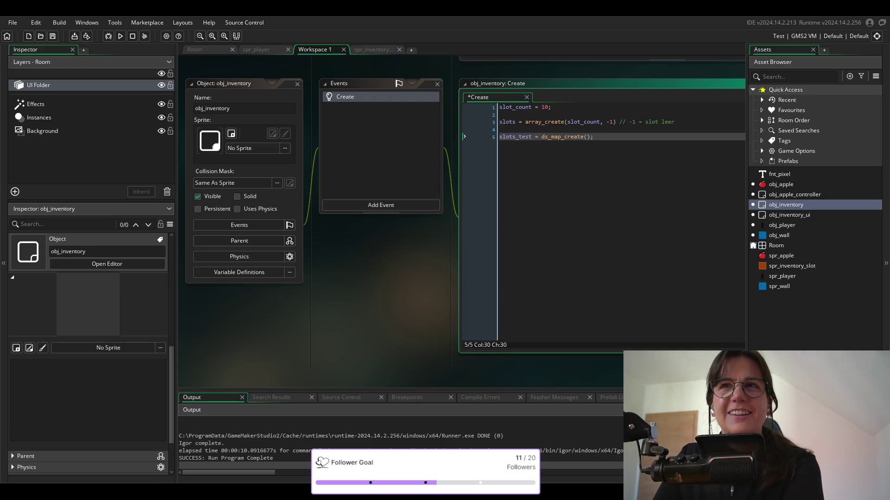
Place the caret at the end of the slots array line in obj_inventory's Create code.
mouse_move(556, 137)
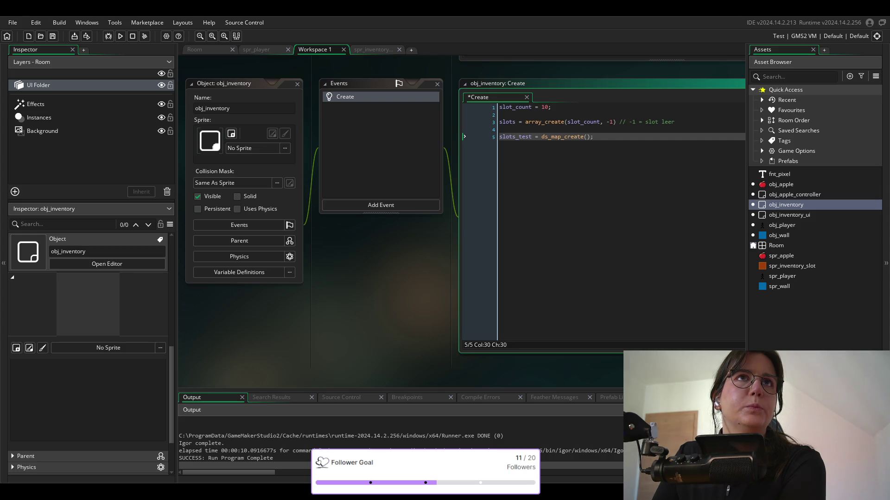
click(689, 121)
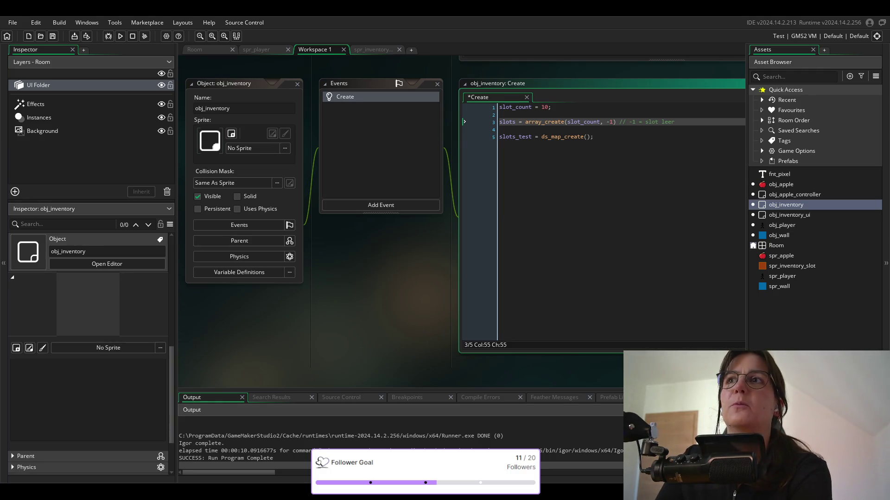
click(605, 136)
mouse_move(551, 137)
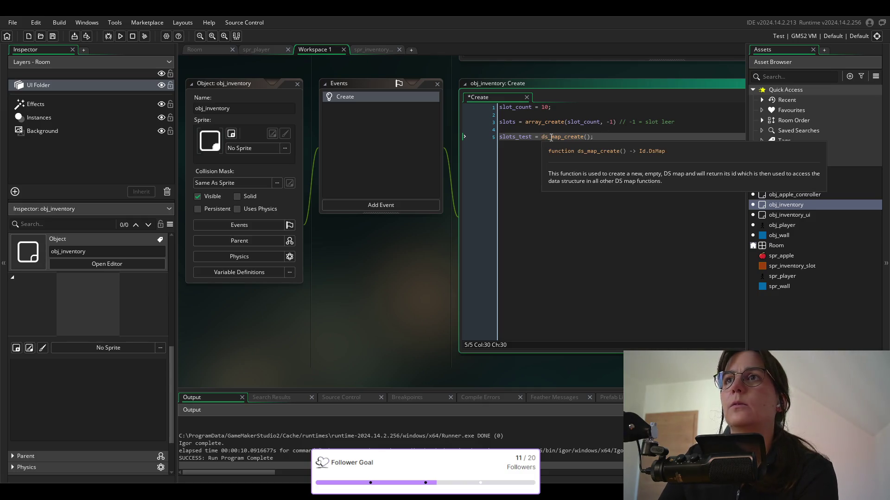
click(558, 122)
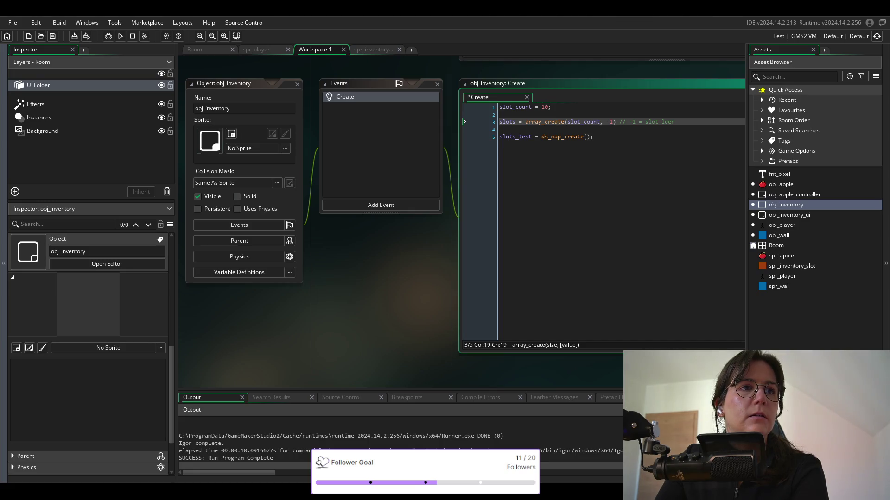
Select the 'slot leer' comment on line 3, then open obj_apple's collision code.
click(616, 122)
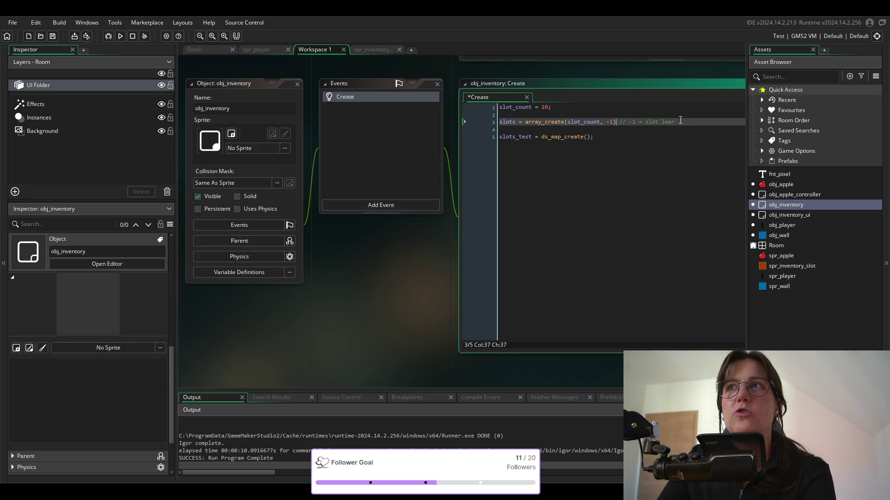
drag(680, 121, 619, 124)
click(524, 116)
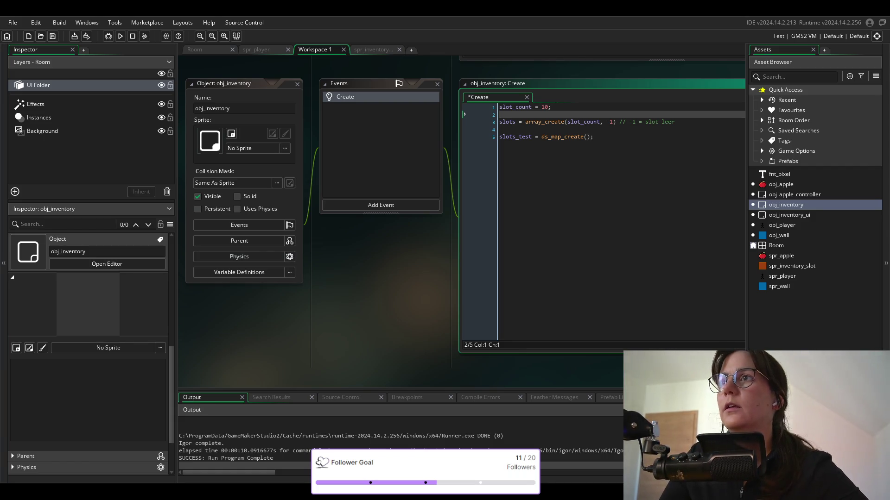
double_click(781, 184)
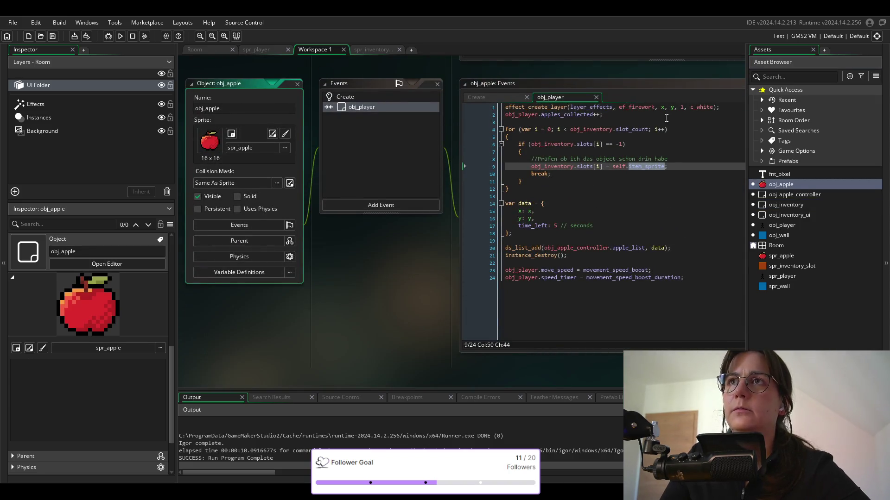
Insert if(ds_map_exists(obj_inventory, self.item_sprite)) above the slot loop using autocomplete.
click(625, 115)
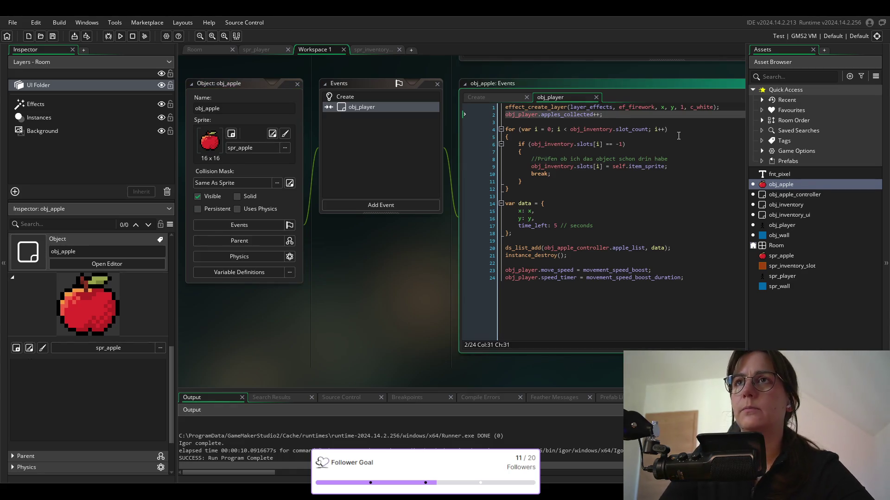
key(Return)
key(Return)
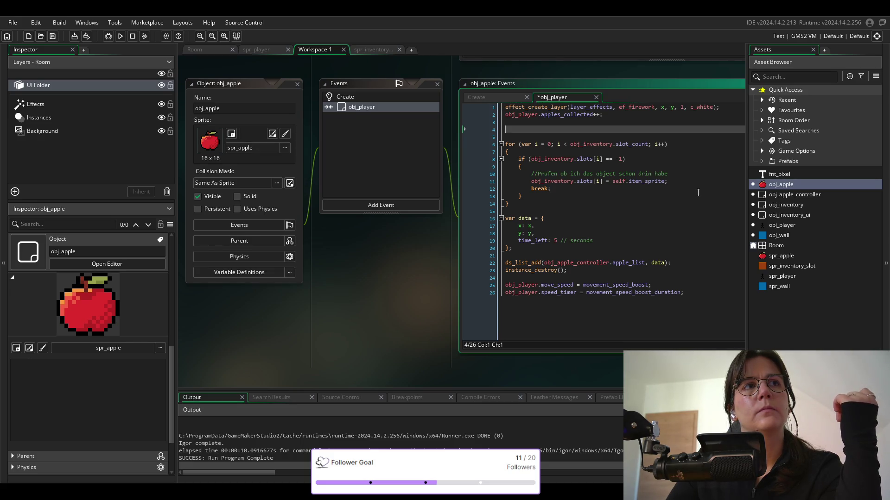
text(if()
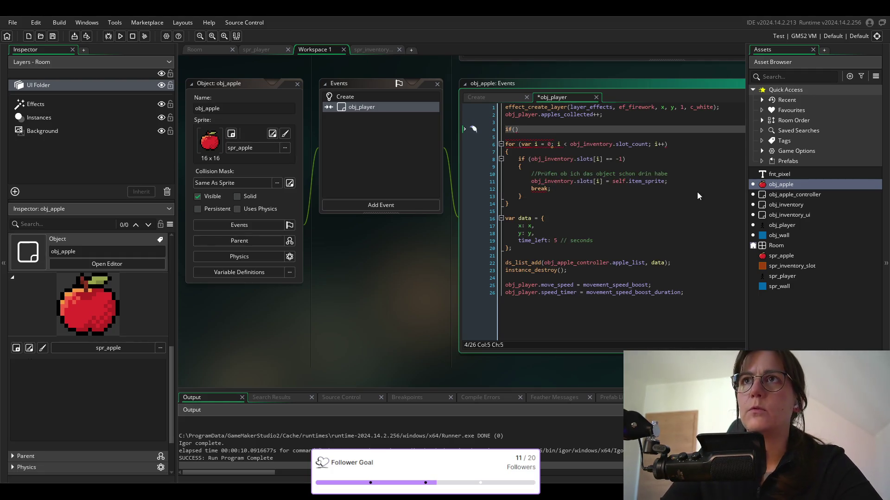
text(ds_map)
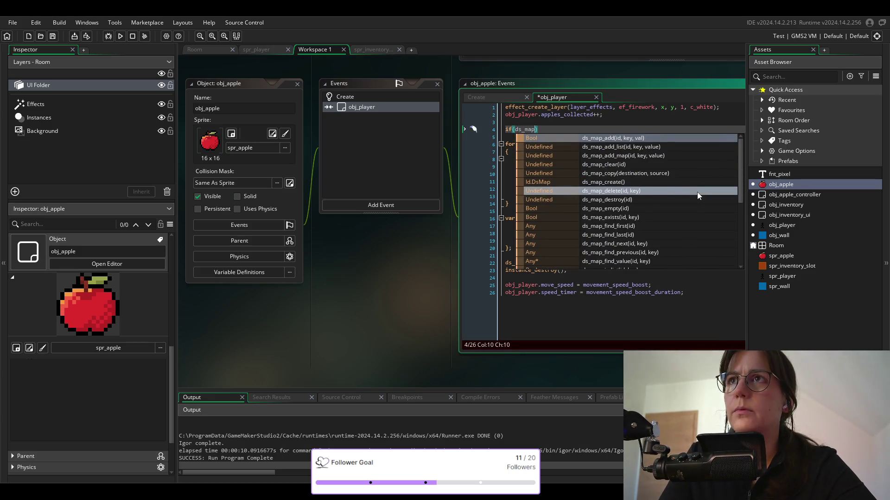
text(_e)
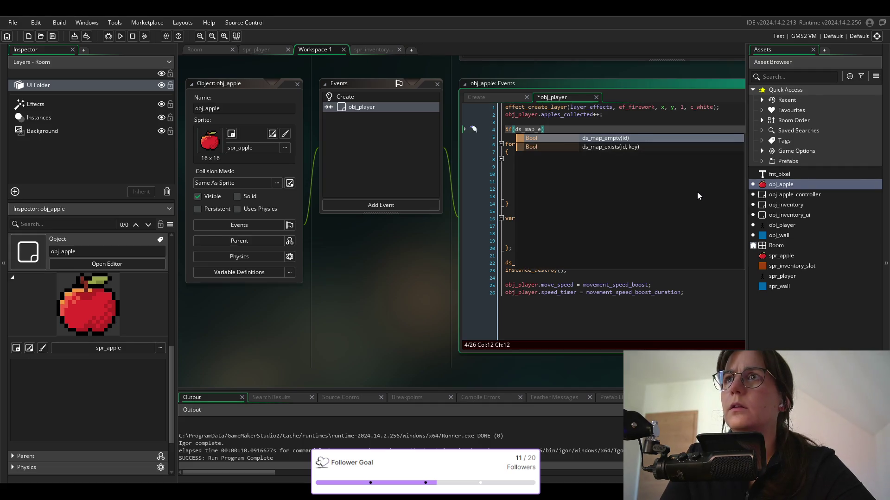
text(x)
key(Return)
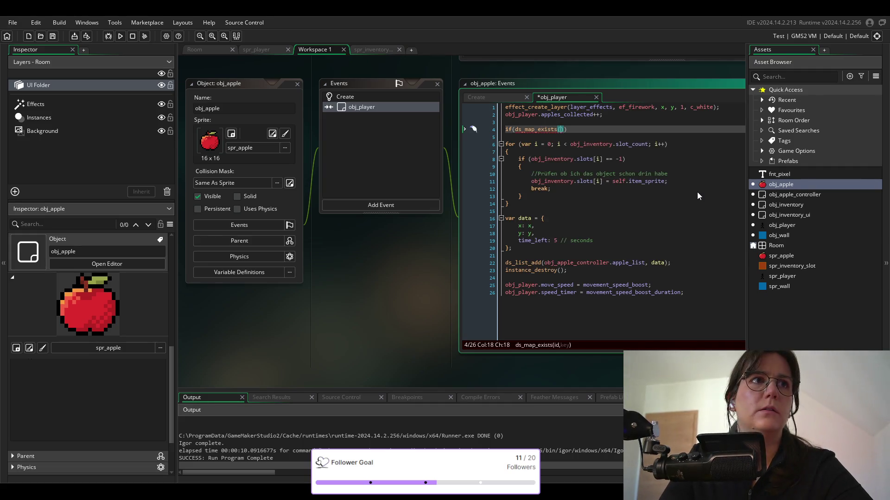
text(in)
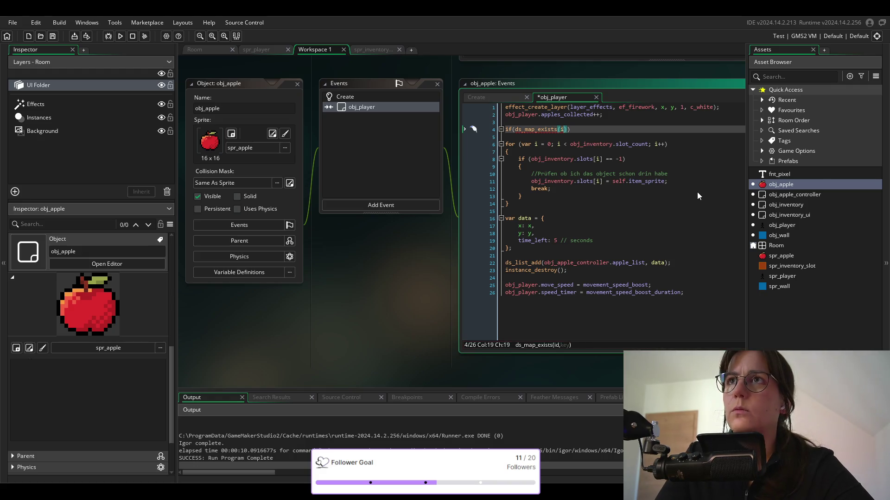
text(vent)
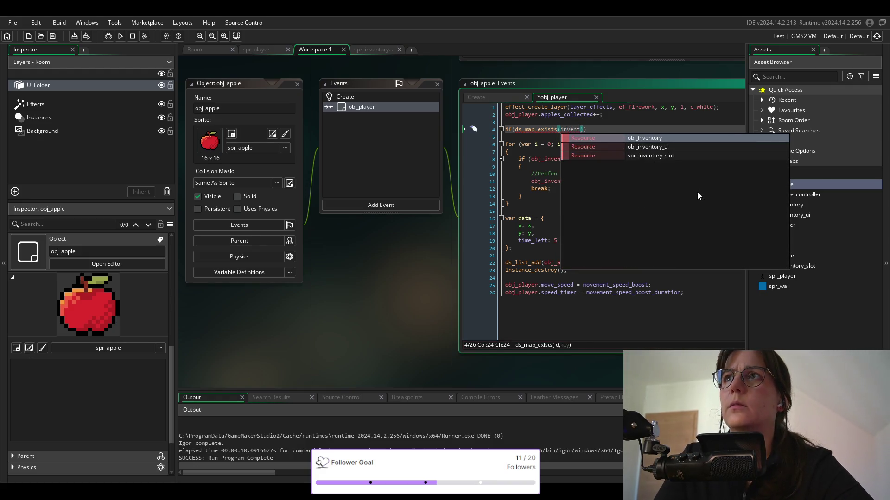
key(Return)
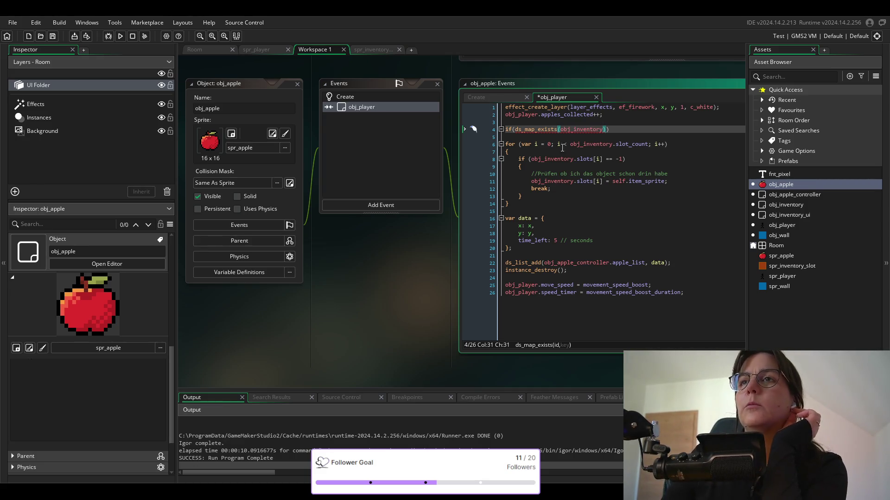
mouse_move(533, 132)
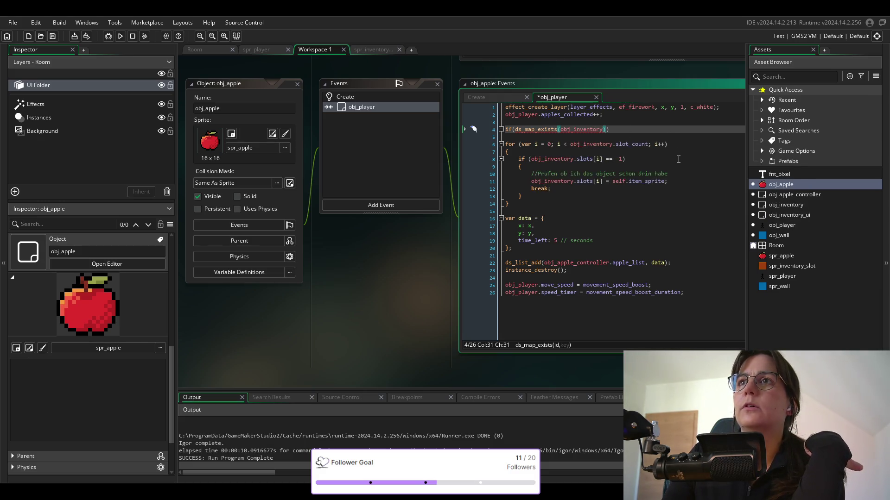
text(, )
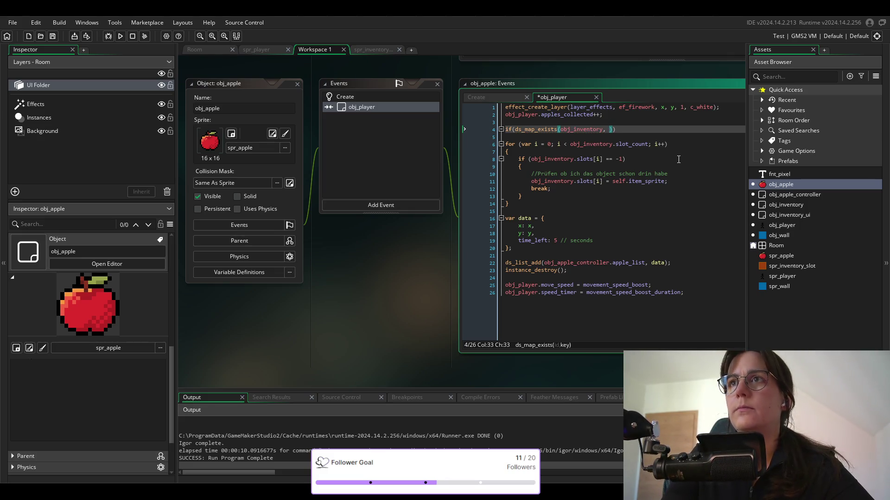
text(self.)
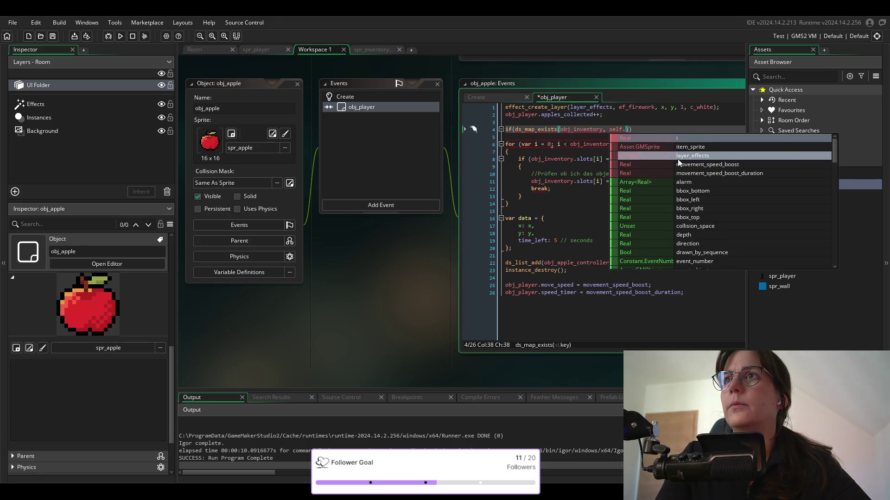
key(Down)
key(Return)
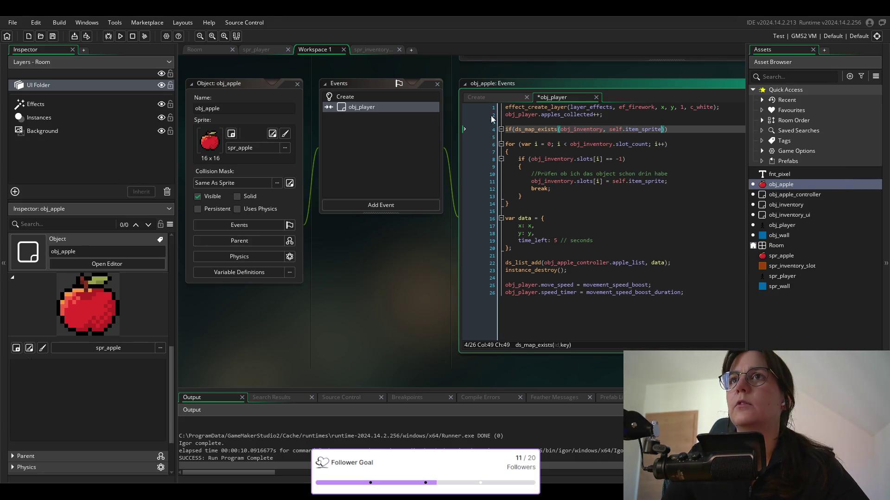
click(480, 98)
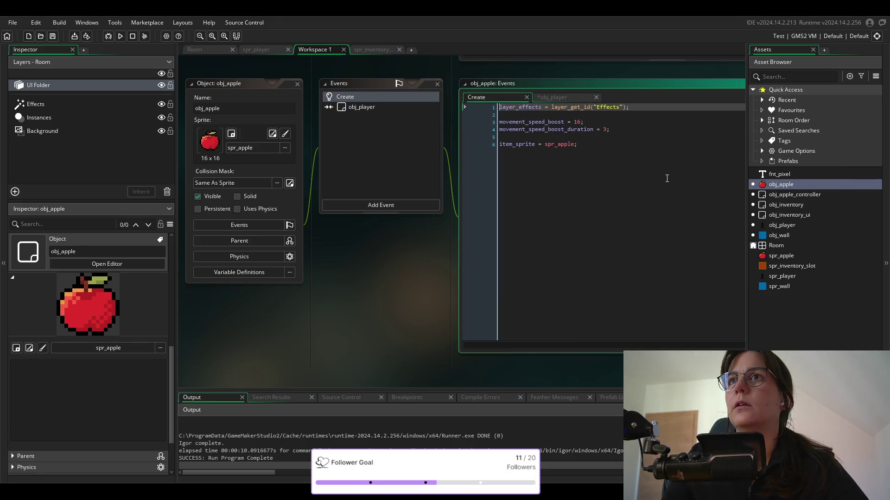
Rename obj_apple's item_sprite variable to sprite, then return to the obj_player collision code.
click(514, 145)
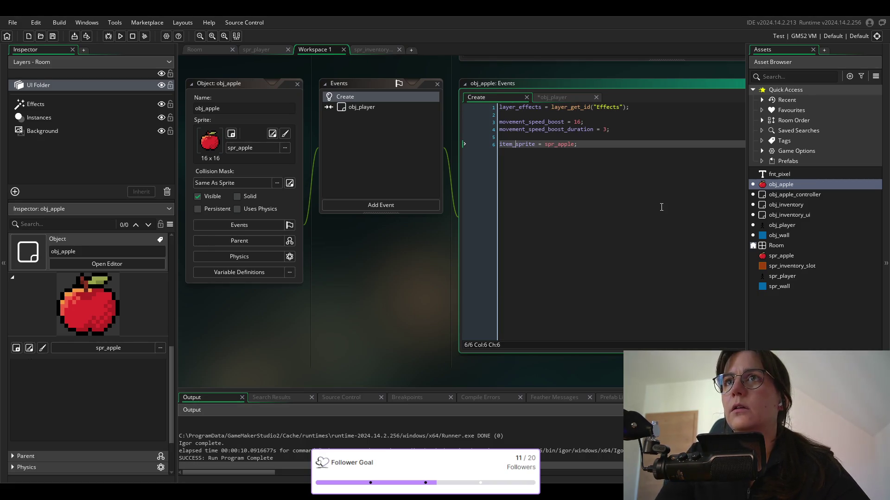
key(shift+Home)
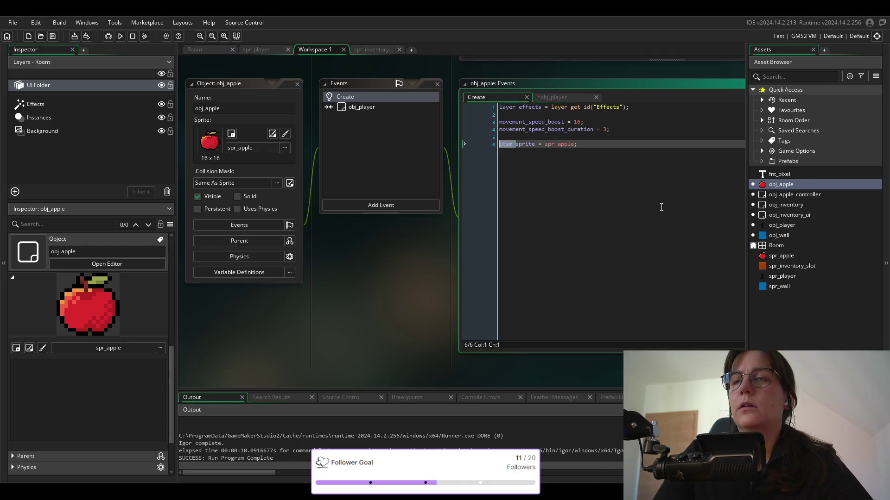
key(Right)
key(Right)
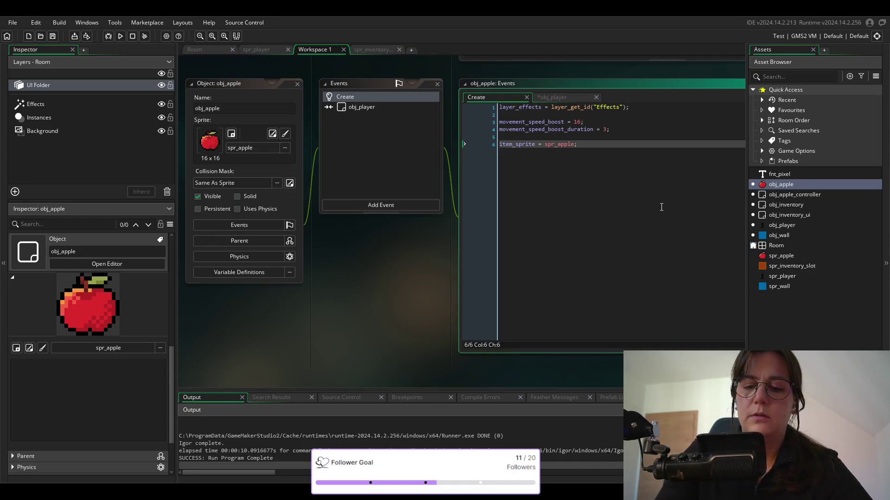
key(F2)
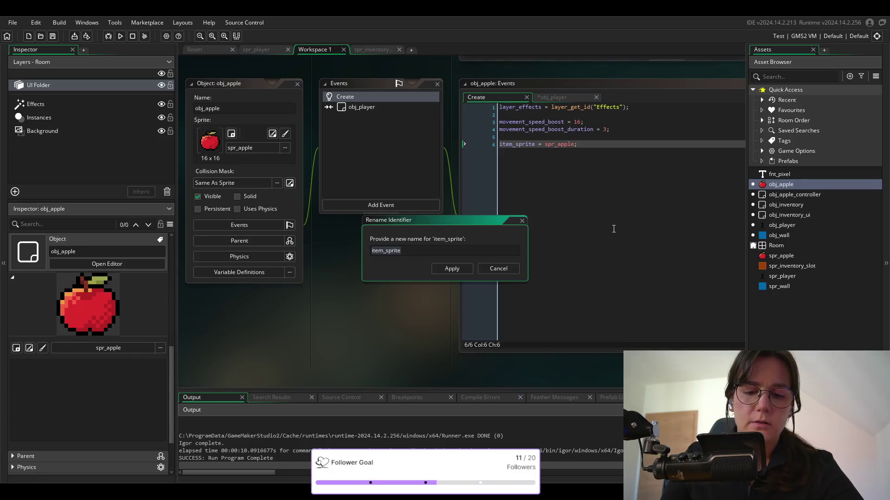
click(488, 272)
click(520, 145)
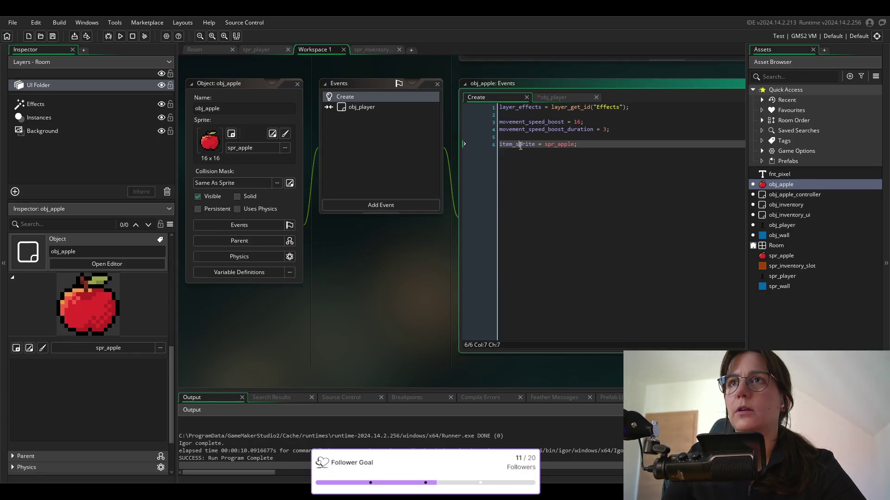
key(F2)
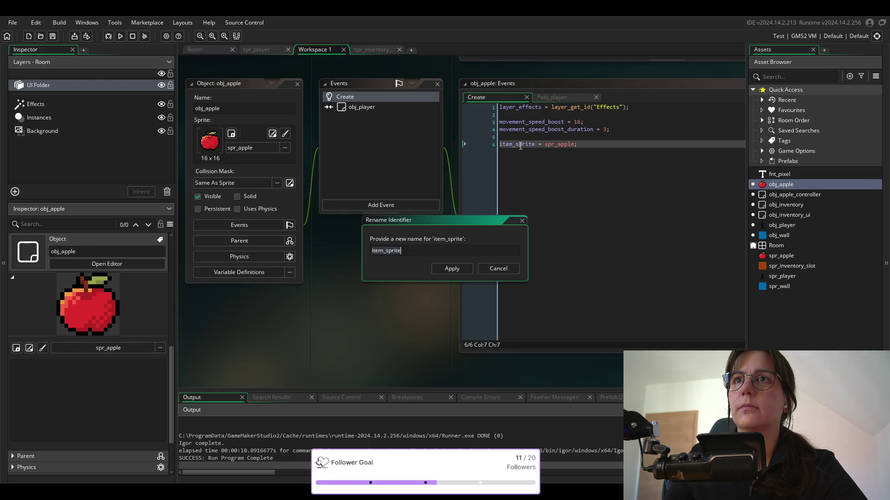
key(Right)
key(Left)
key(Left)
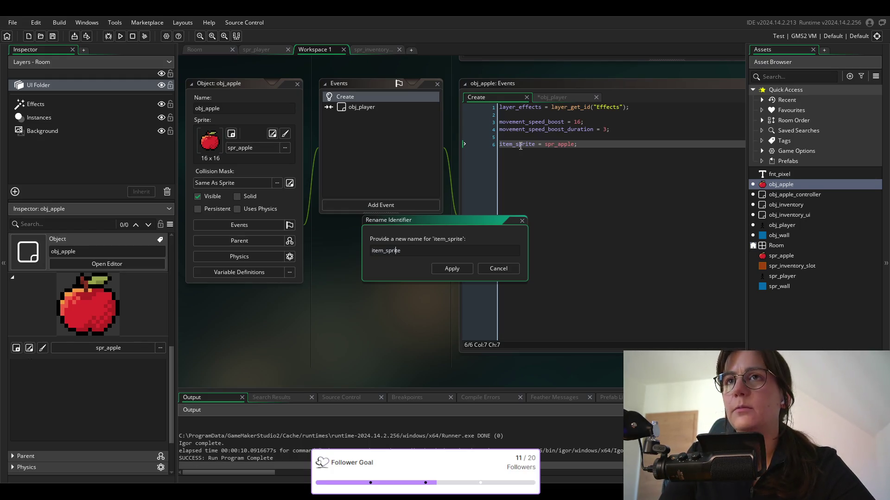
key(BackSpace)
key(Delete)
key(Delete)
key(Delete)
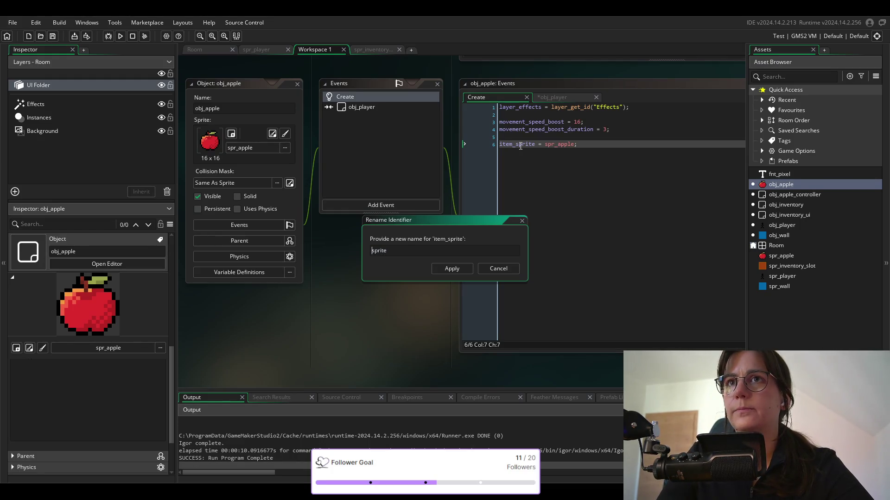
key(Return)
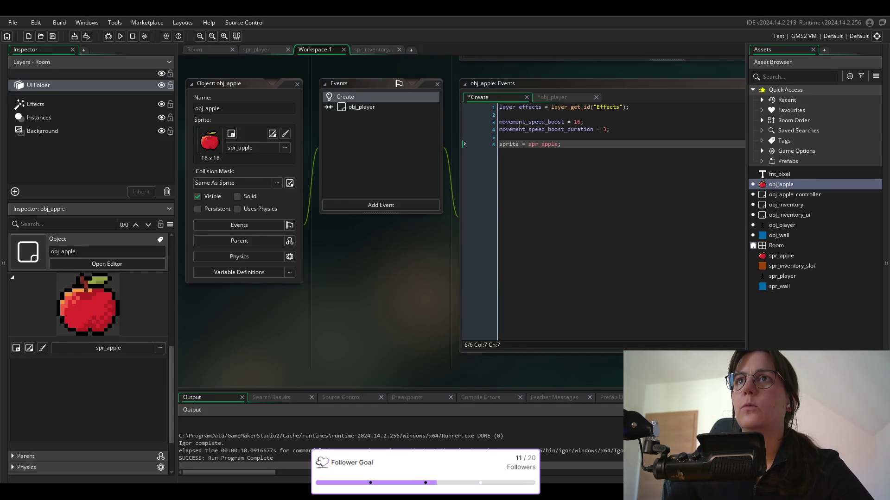
click(555, 96)
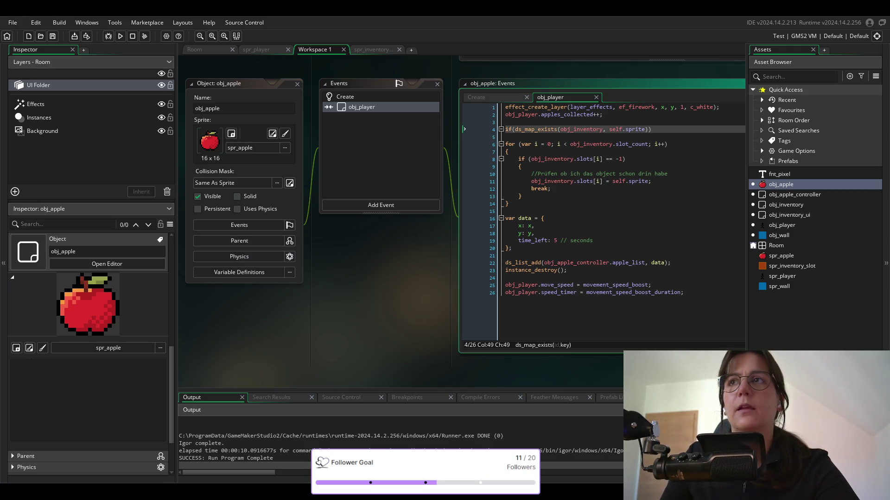
key(BackSpace)
key(BackSpace)
key(BackSpace)
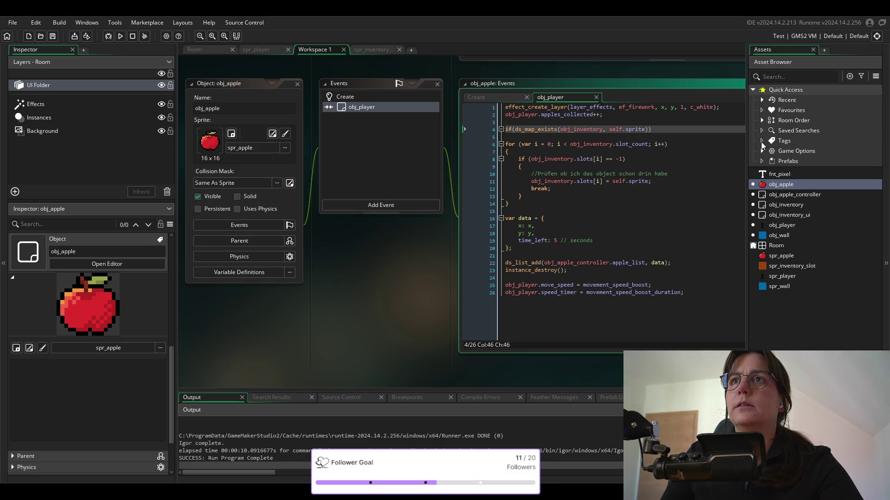
Open a braced block after the ds_map_exists check and start its first line with obj_inventory.
text({)
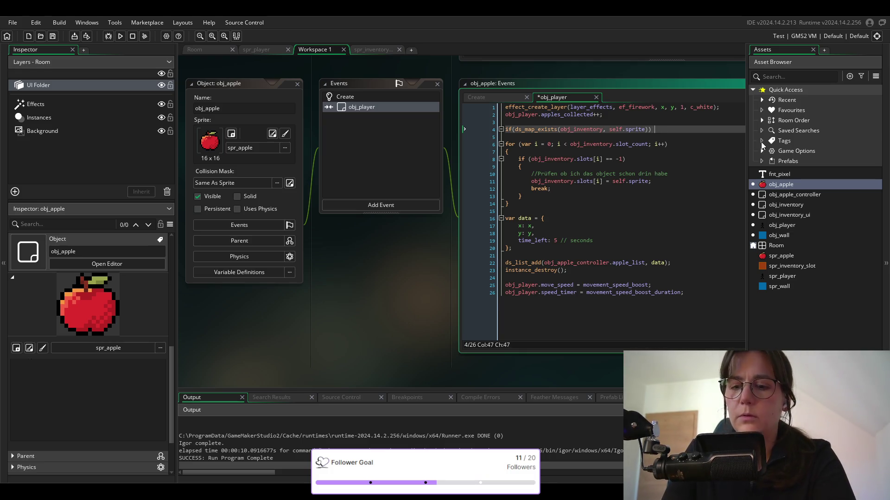
key(Return)
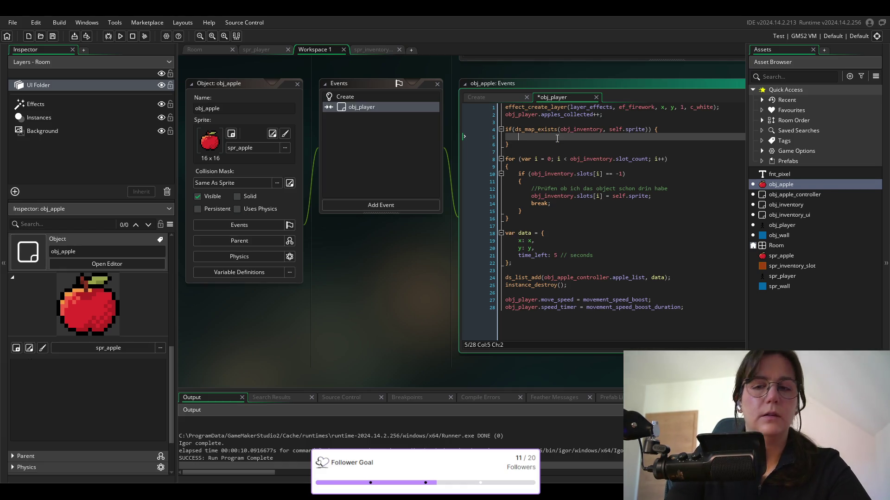
text(o)
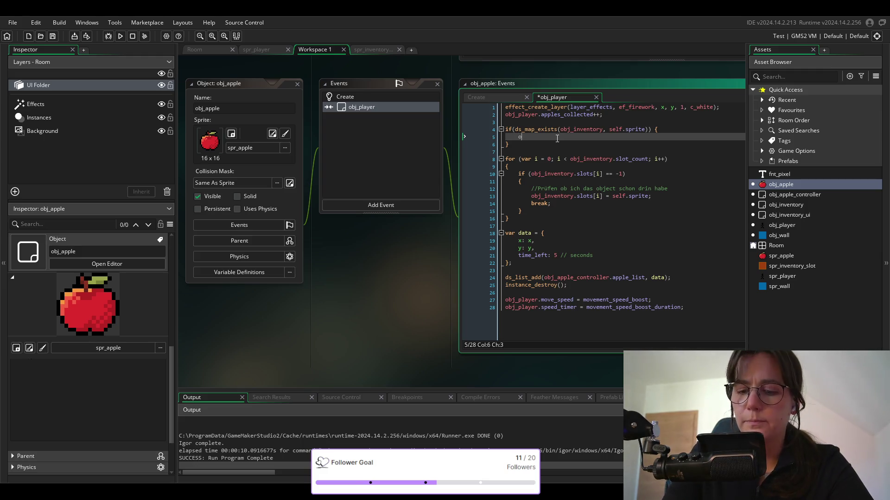
text(bj_inv)
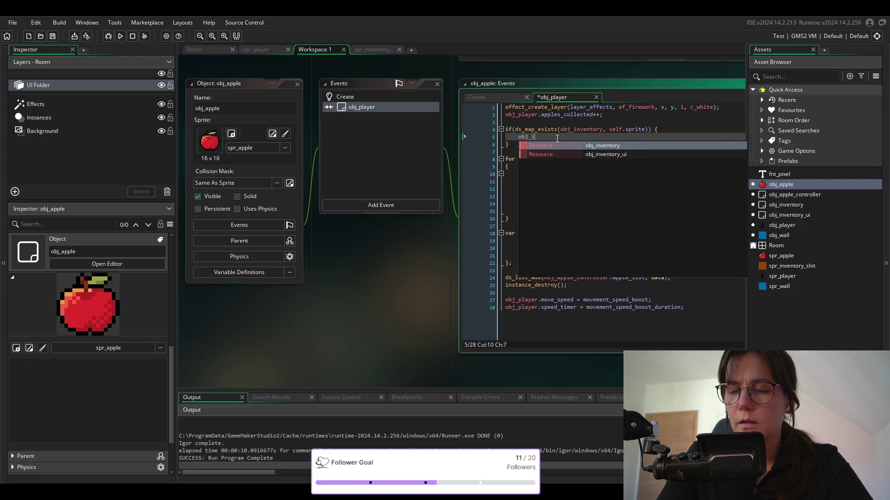
key(Return)
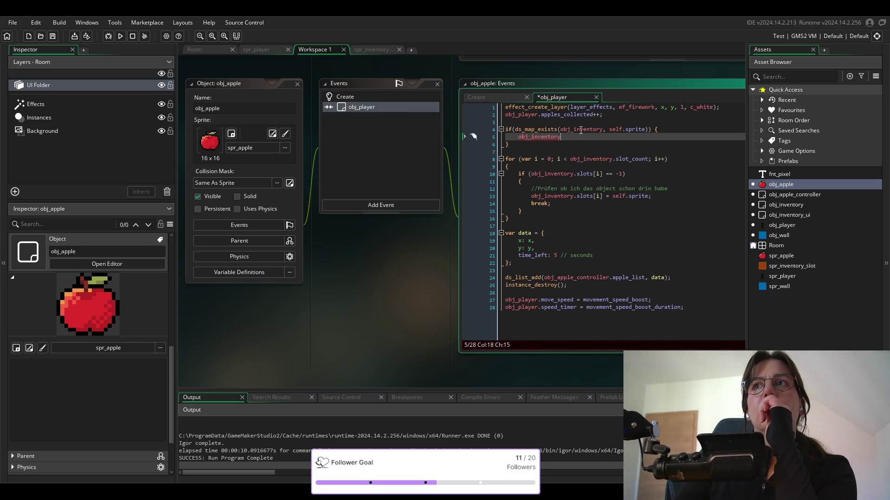
mouse_move(581, 130)
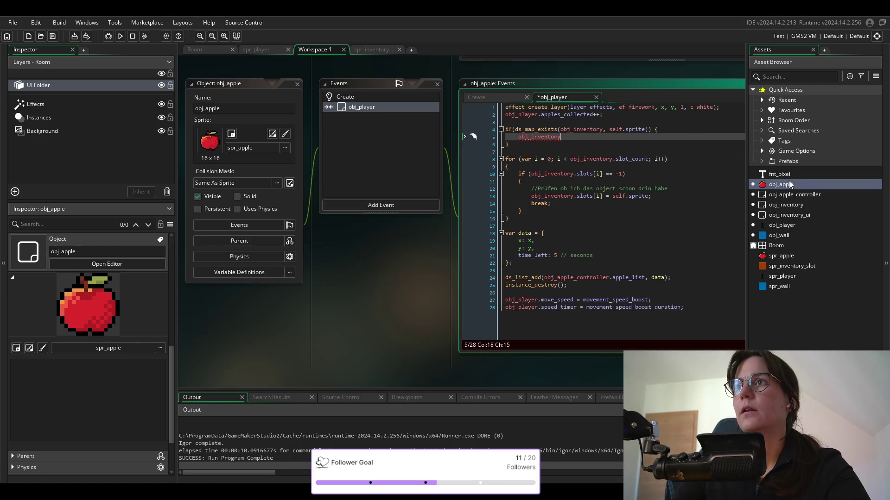
double_click(788, 204)
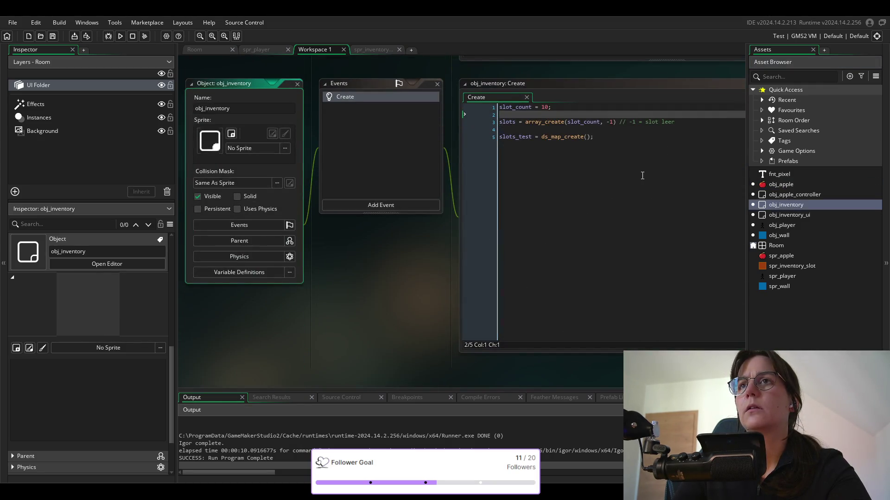
mouse_move(518, 138)
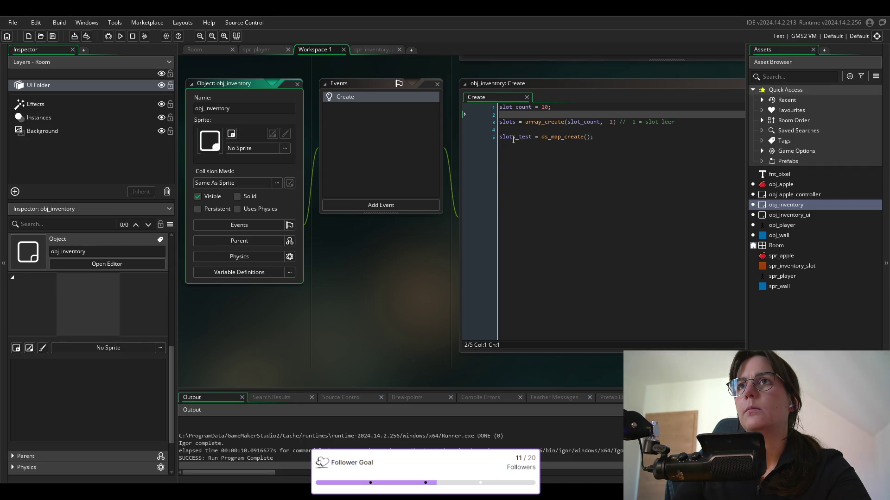
double_click(781, 185)
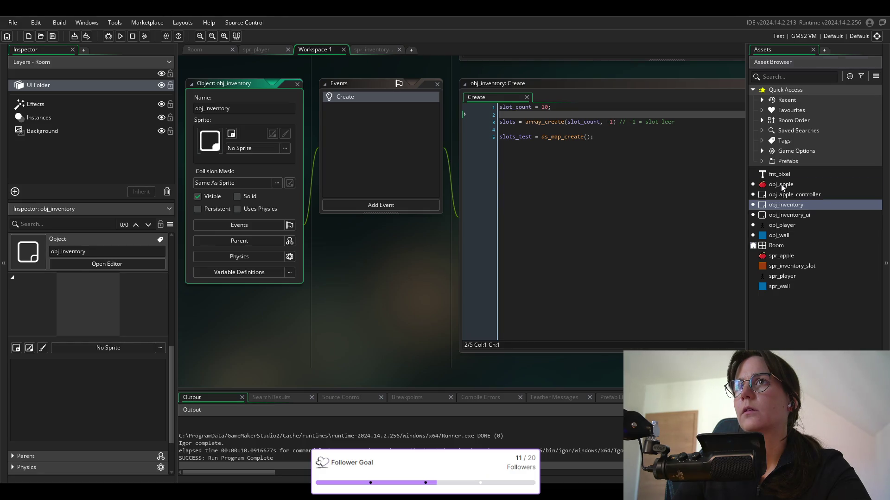
click(604, 131)
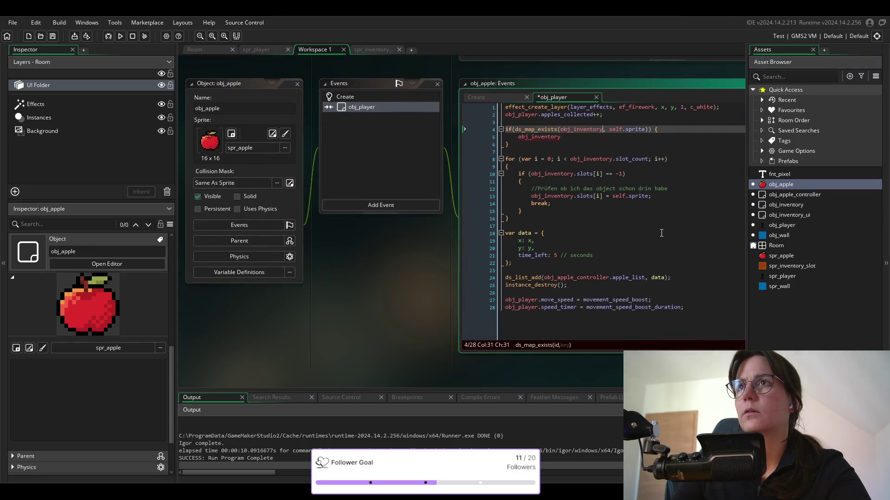
Complete the if check with slots_test and add slots_test[] after obj_inventory on line 5.
text(.slo)
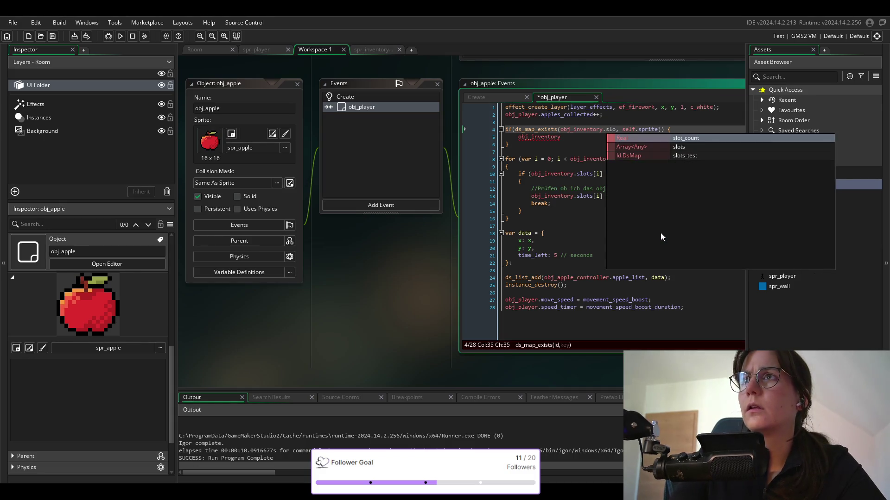
key(Down)
key(Down)
key(Return)
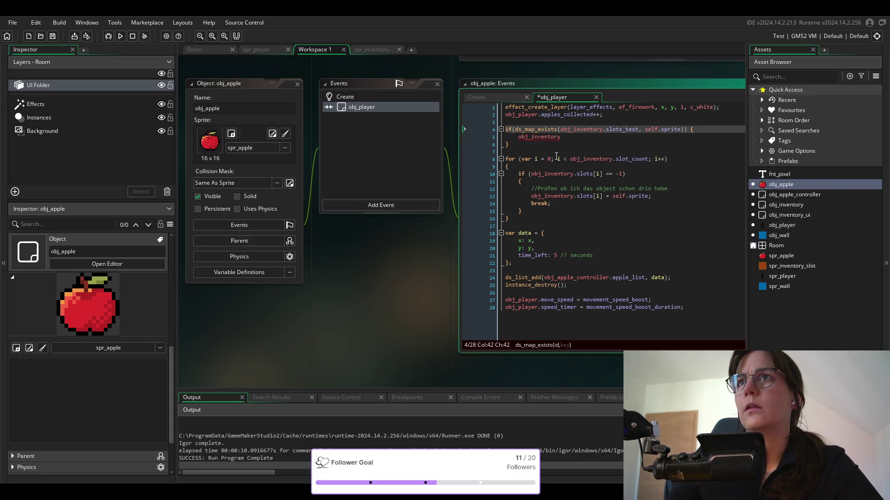
click(563, 140)
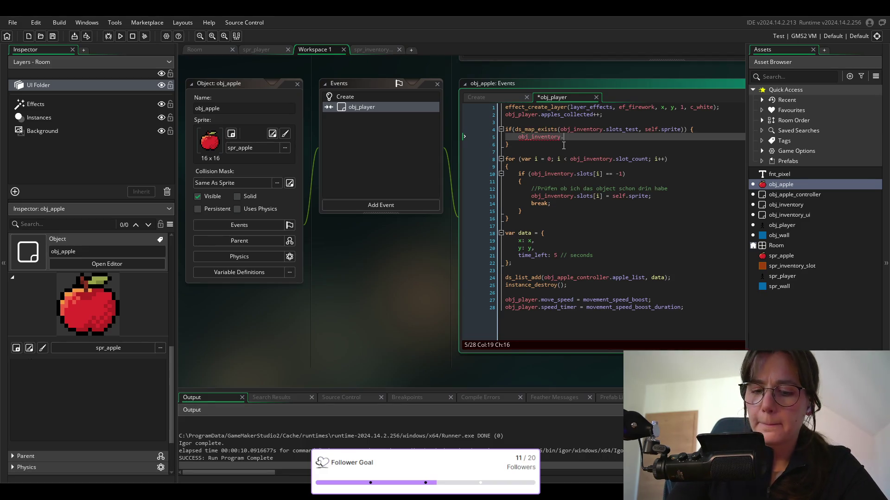
text(.sl)
key(Return)
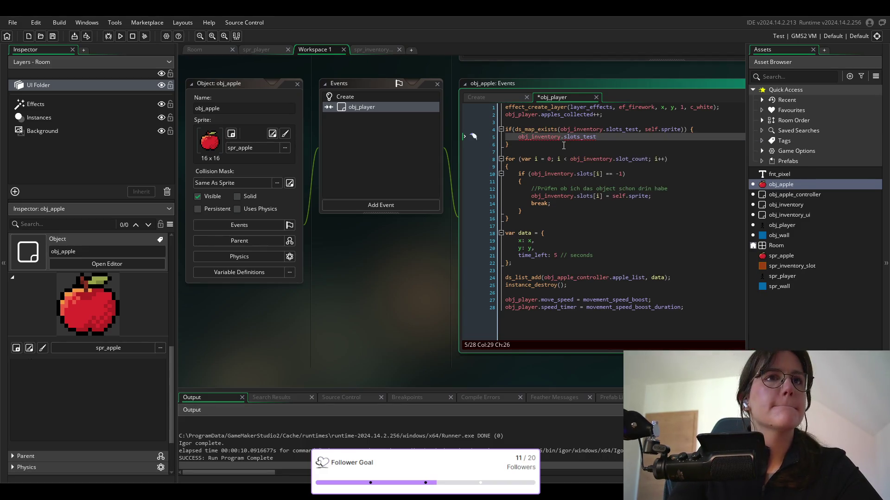
text([])
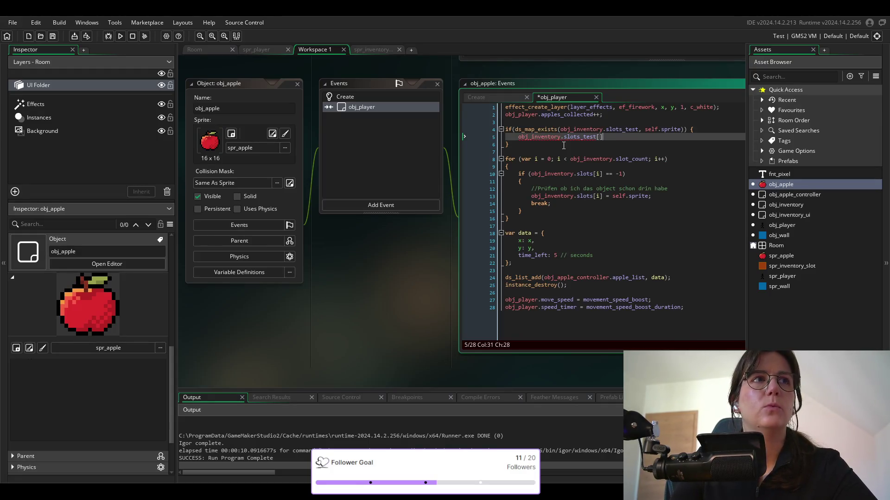
key(Left)
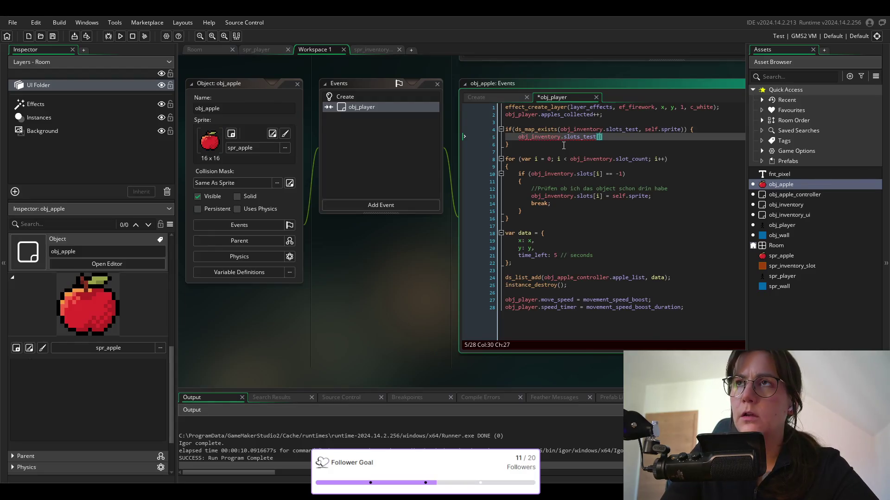
Fill the line 5 brackets with the map index '? self.sprite'.
text(? )
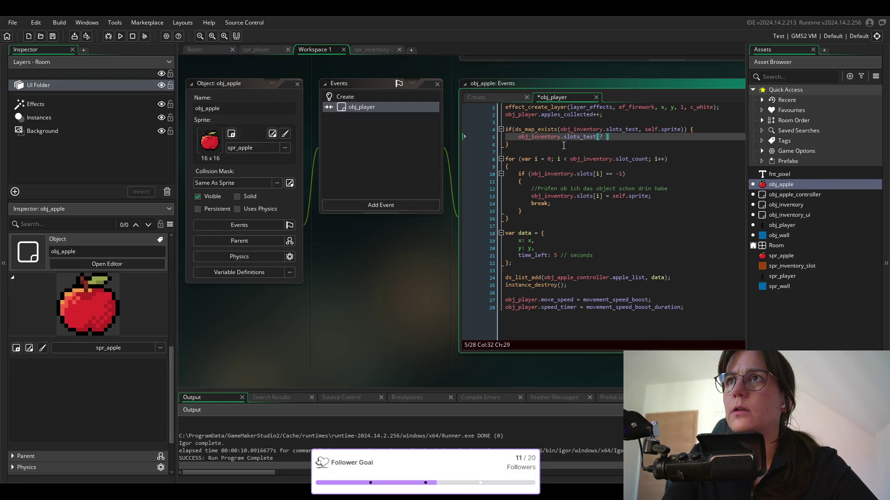
text(self)
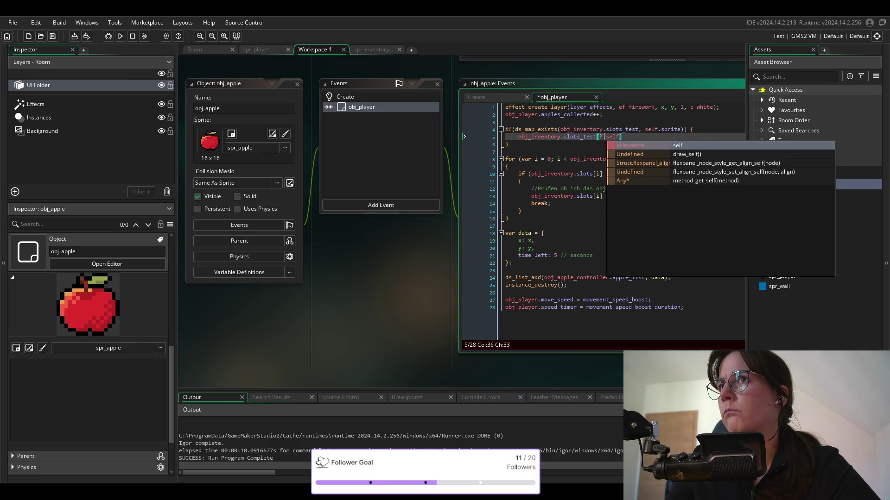
click(601, 137)
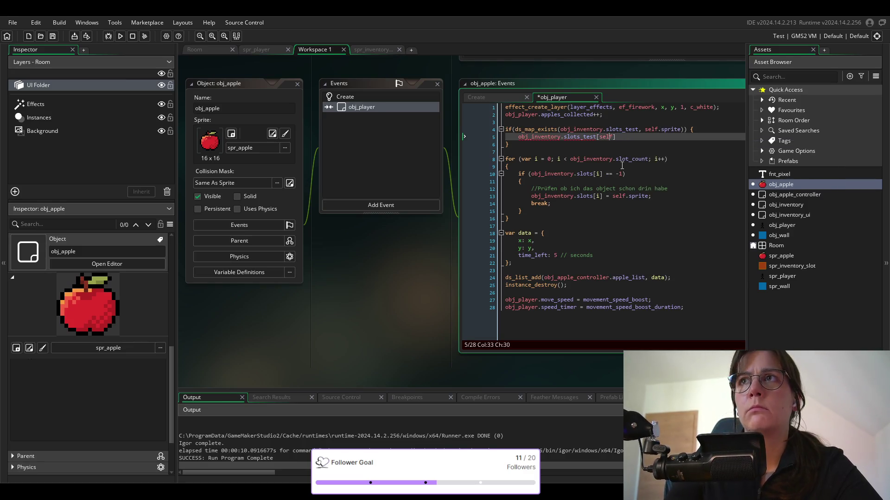
text(-sprite)
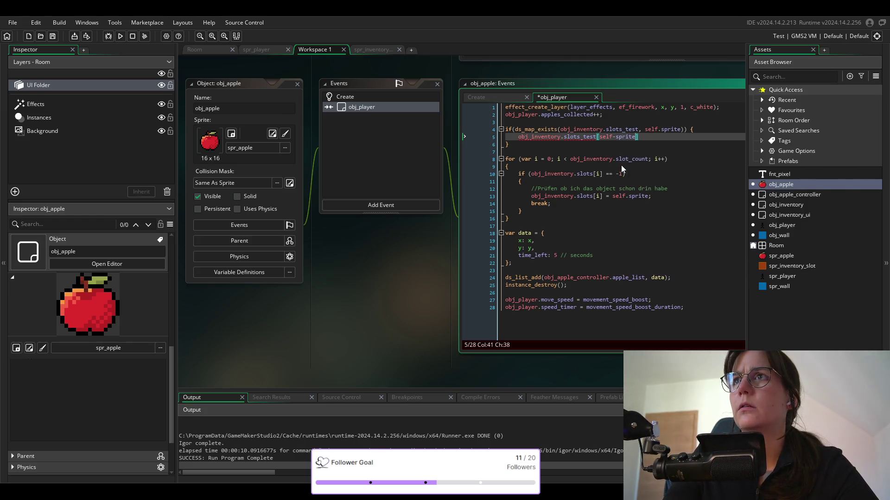
key(Return)
click(617, 137)
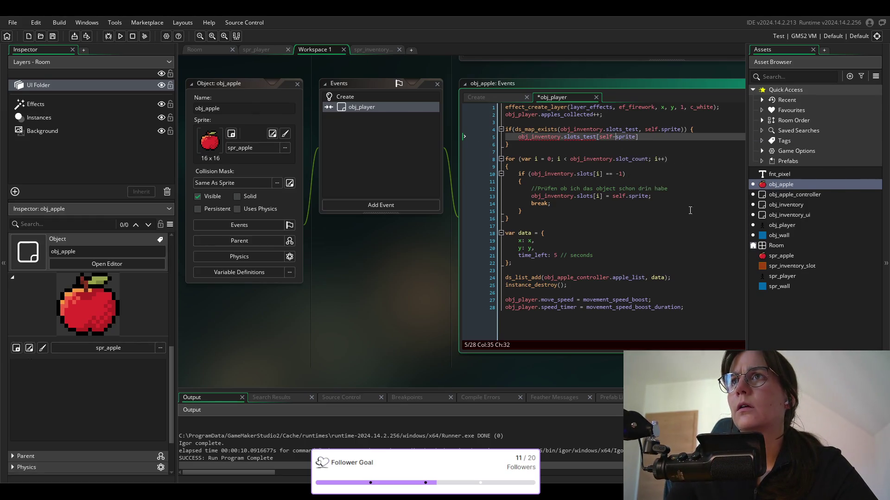
key(BackSpace)
text(.)
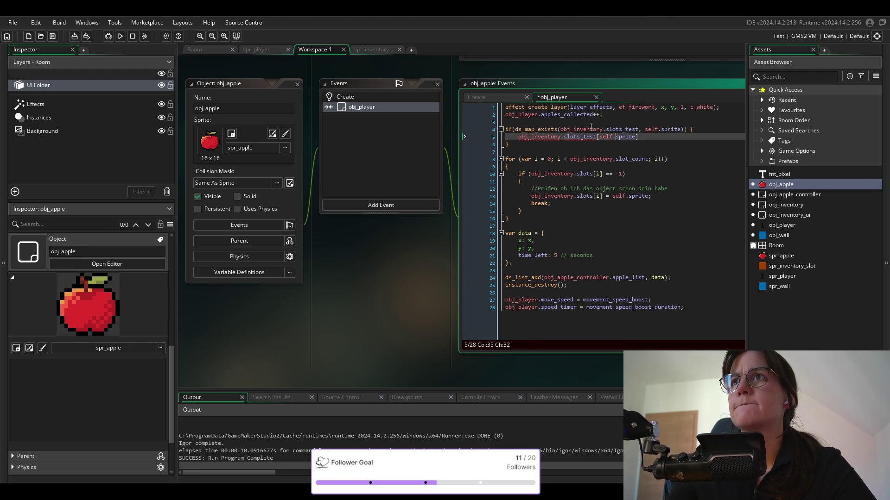
click(600, 138)
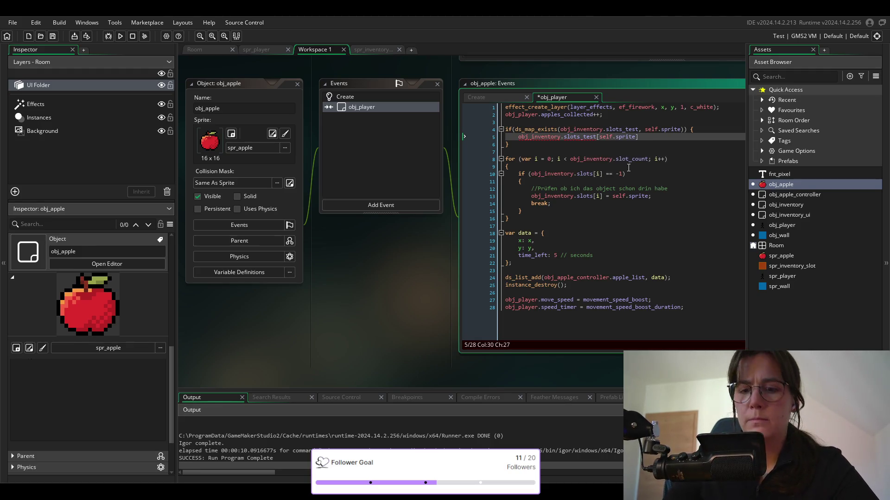
text(?)
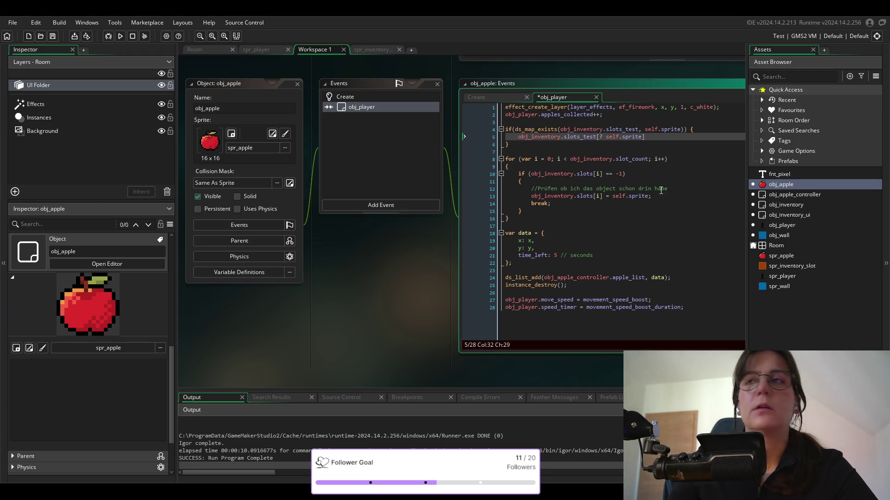
End line 5 as an increment statement: obj_inventory.slots_test[? self.sprite]++;.
click(649, 138)
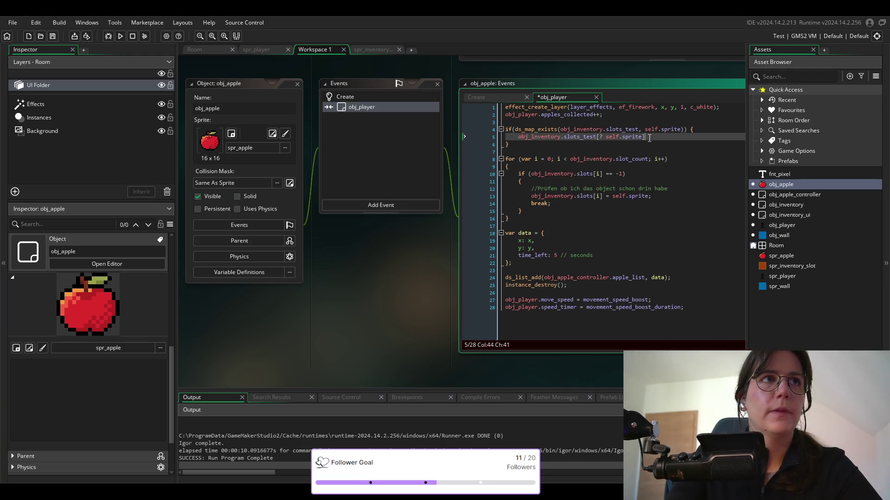
text(=)
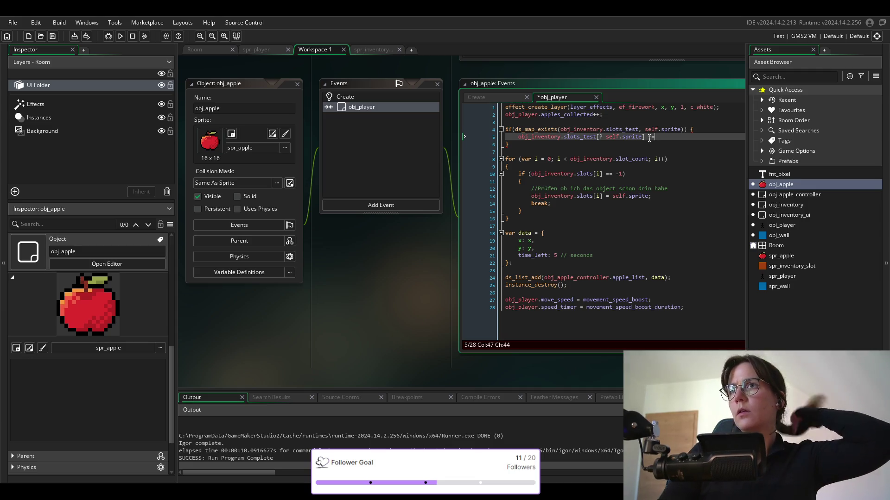
key(BackSpace)
key(BackSpace)
key(BackSpace)
text(++;)
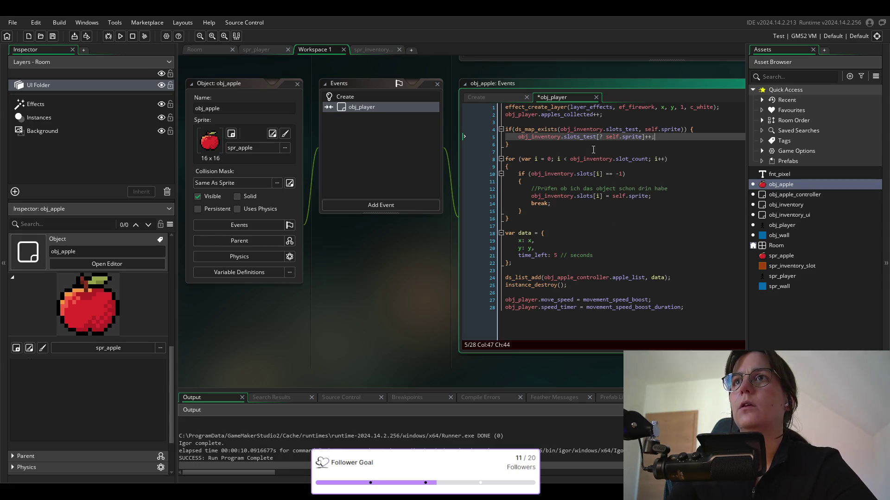
click(526, 147)
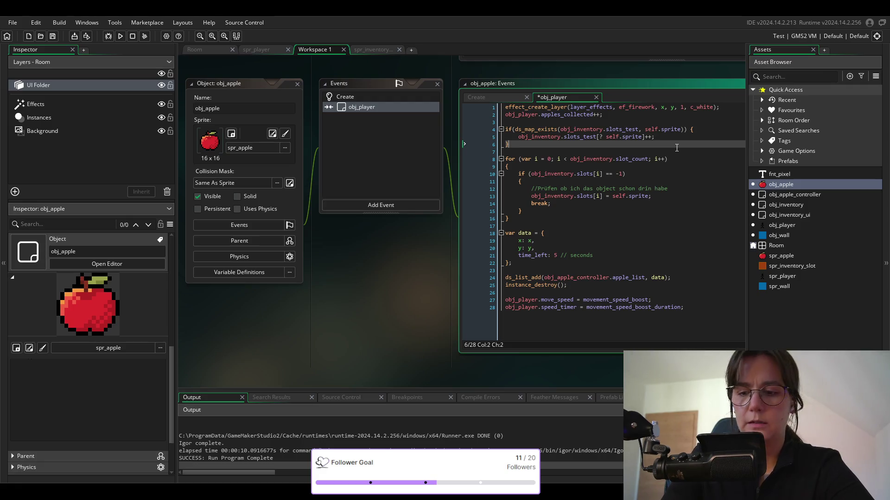
Add an empty 'else { }' block after the closing brace on line 6.
text( else )
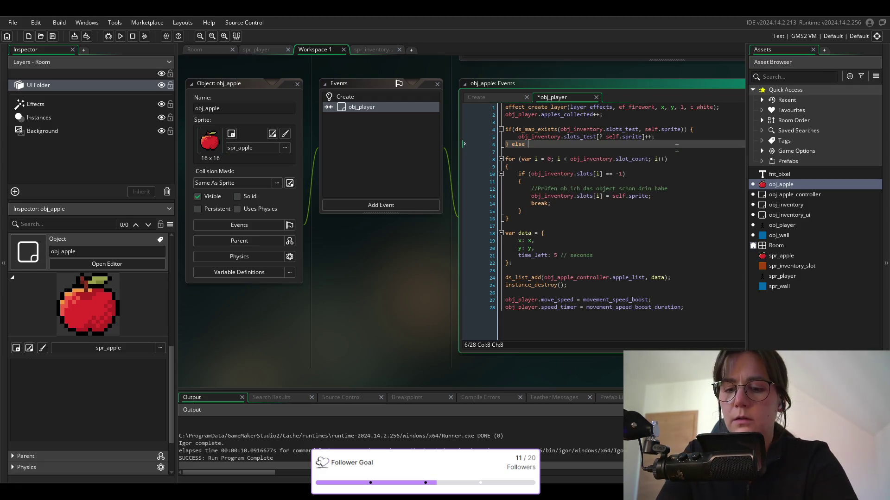
text({)
key(Return)
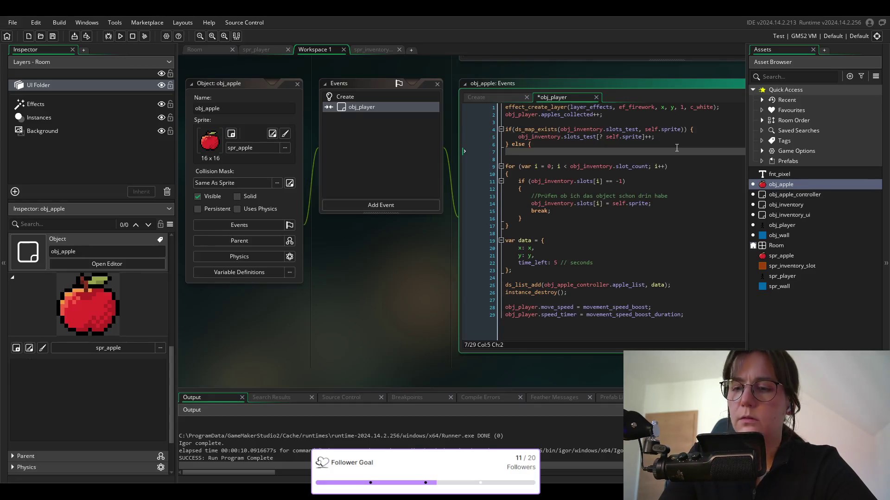
text(})
key(Left)
key(Return)
key(Up)
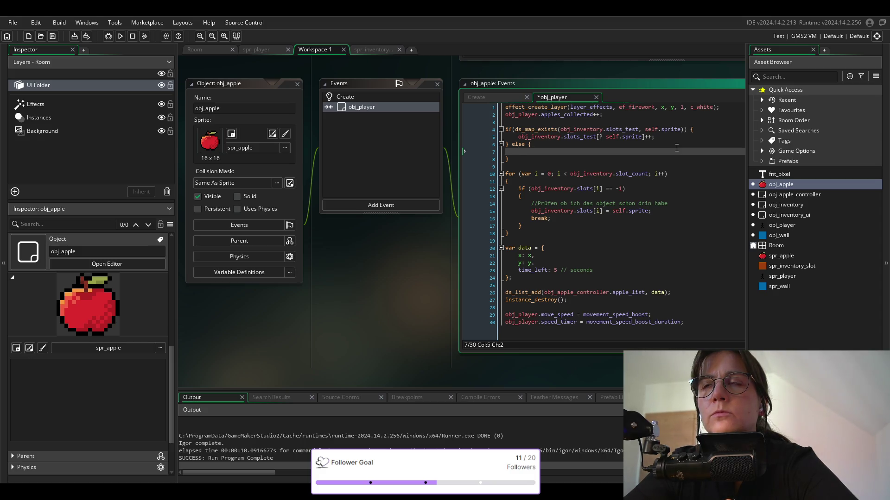
Begin the else body with 'obj_inventory.' using autocomplete.
text(ob)
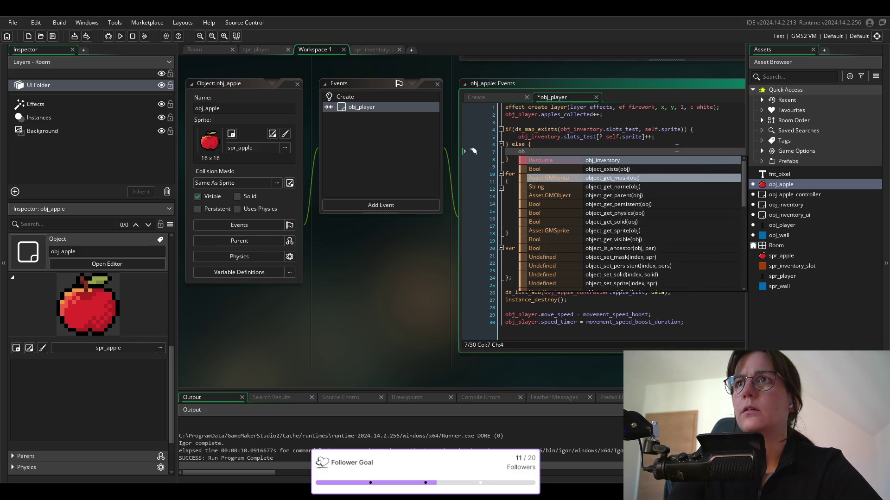
key(Return)
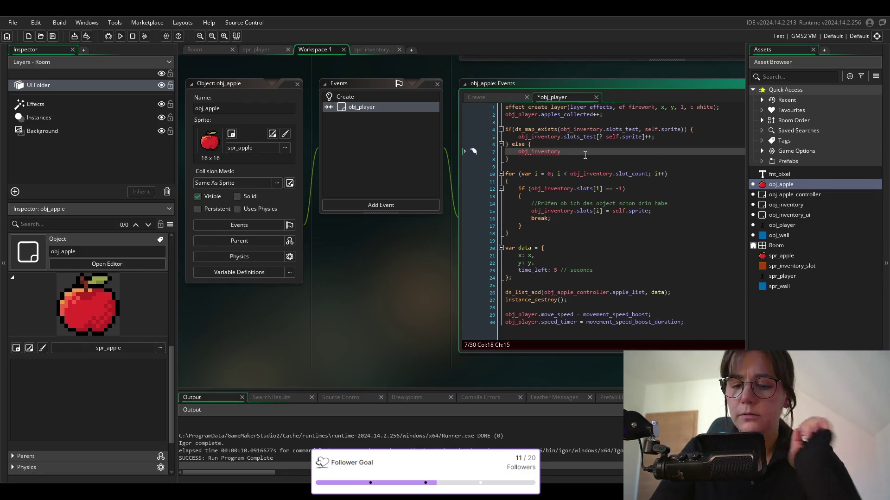
text(.)
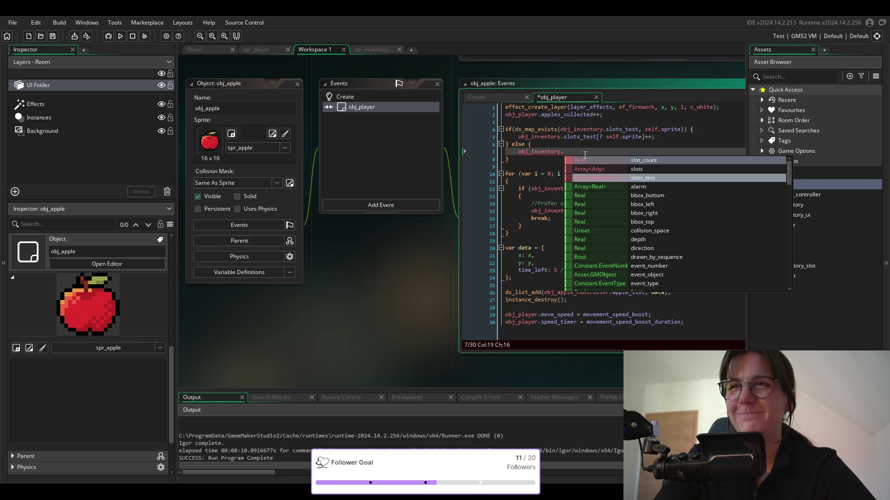
text(s)
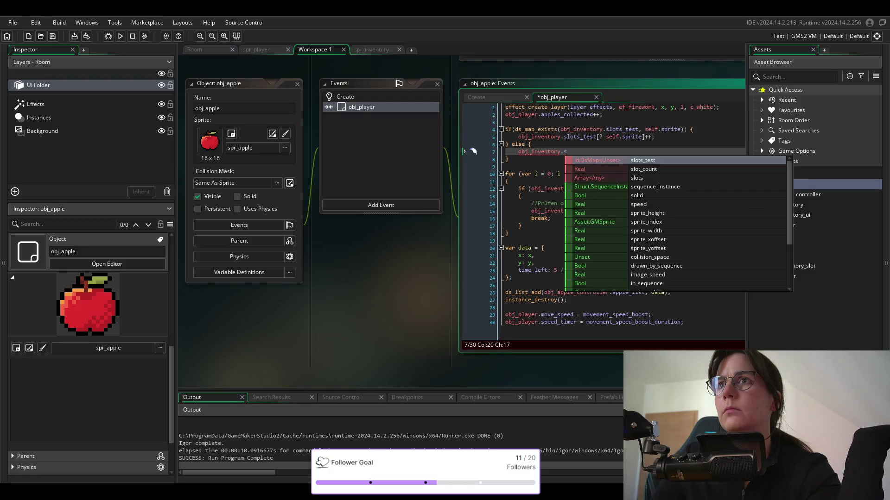
Finish 'obj_inventory.slots_test.', then select it and overwrite it with 'ds_map_'.
key(Escape)
text(lots_test.)
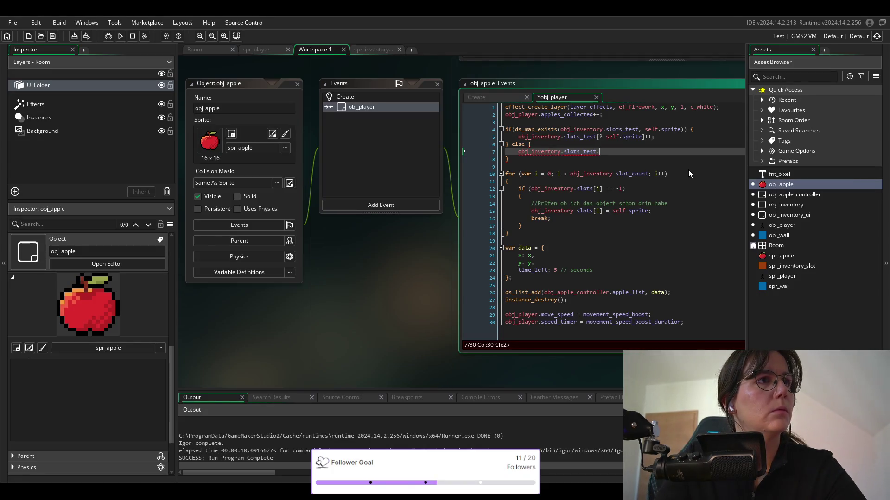
key(ctrl+shift+Left)
key(ctrl+shift+Left)
key(ctrl+shift+Left)
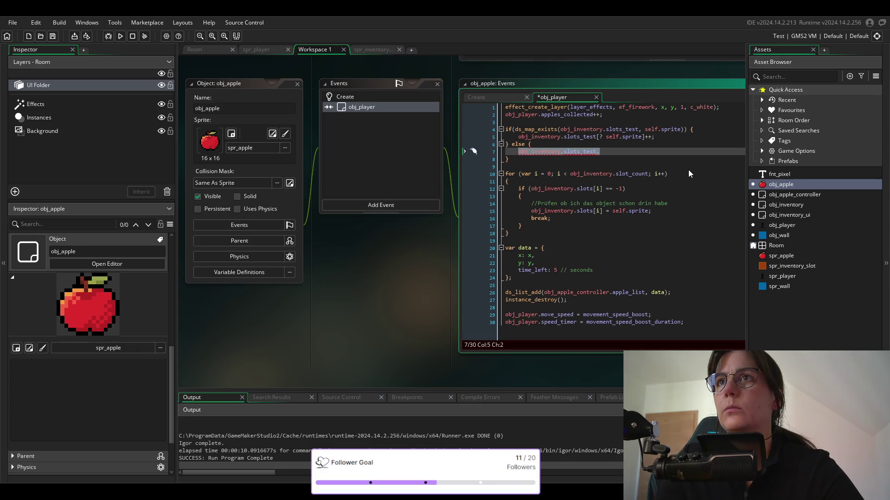
text(ds_)
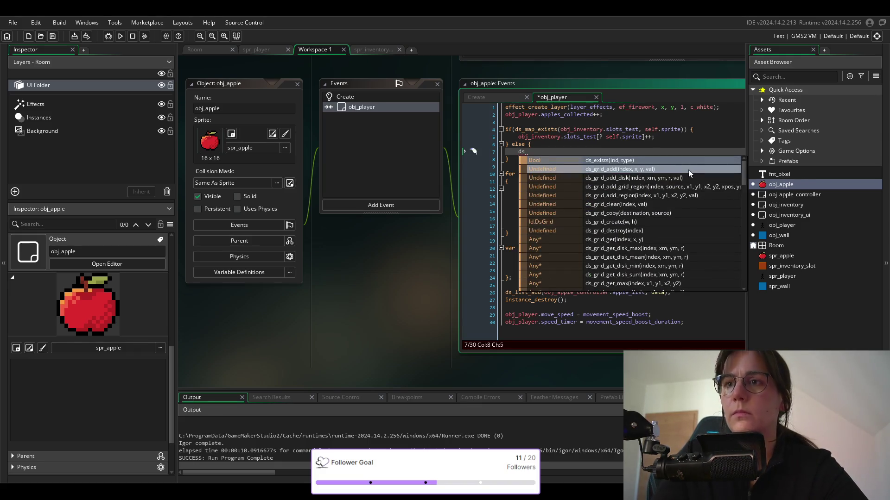
text(map_)
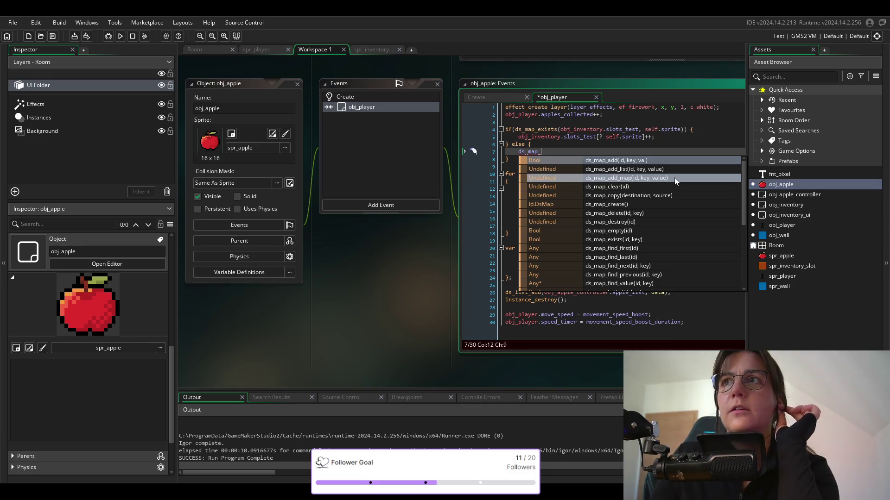
Write 'ds_map_add(obj_inventory.slots_test, self.sprite, 1);' in the else branch.
click(657, 159)
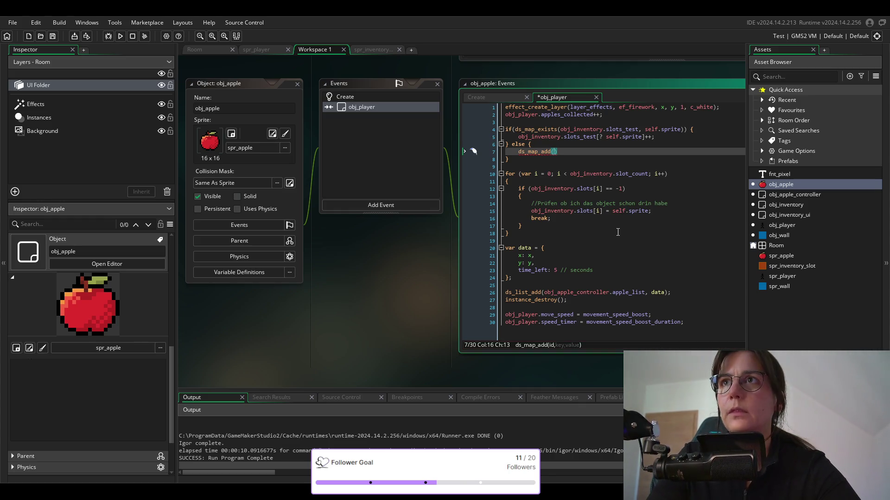
text(obj_inventory.)
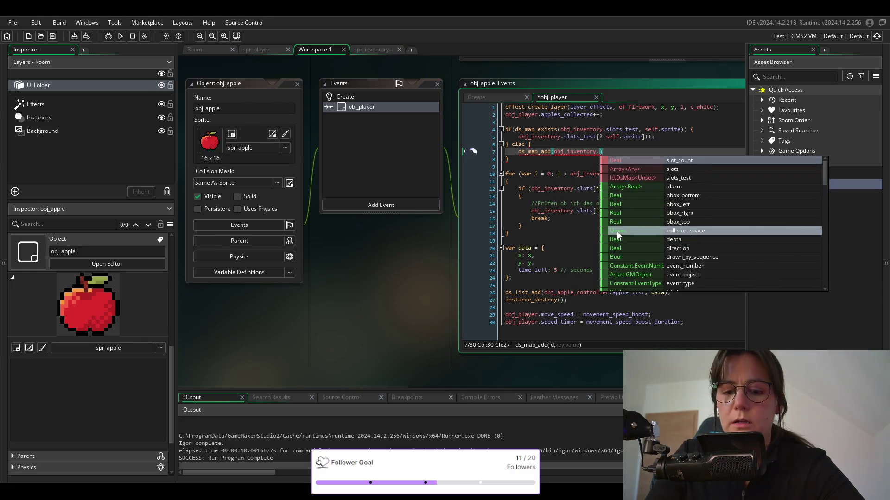
text(slots_test)
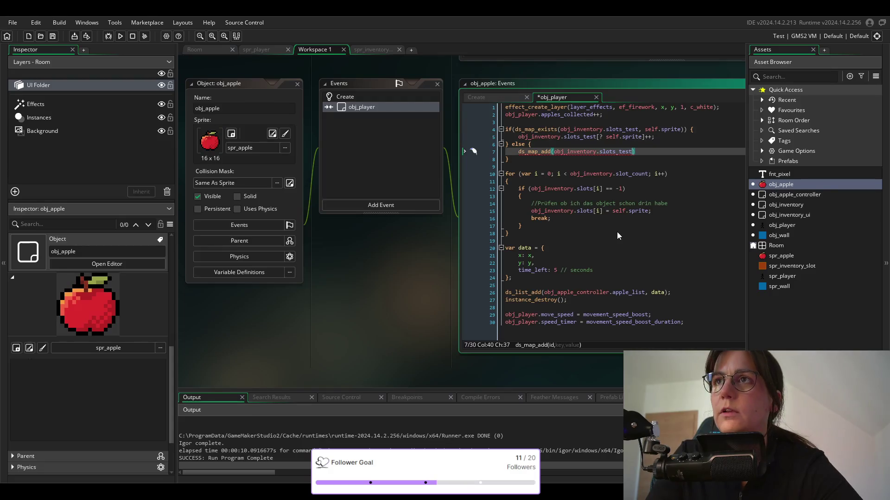
text(,)
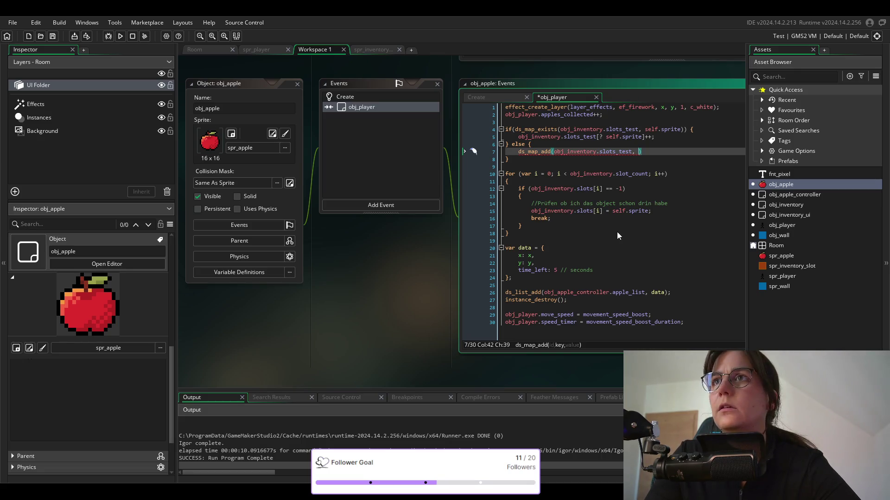
text(self)
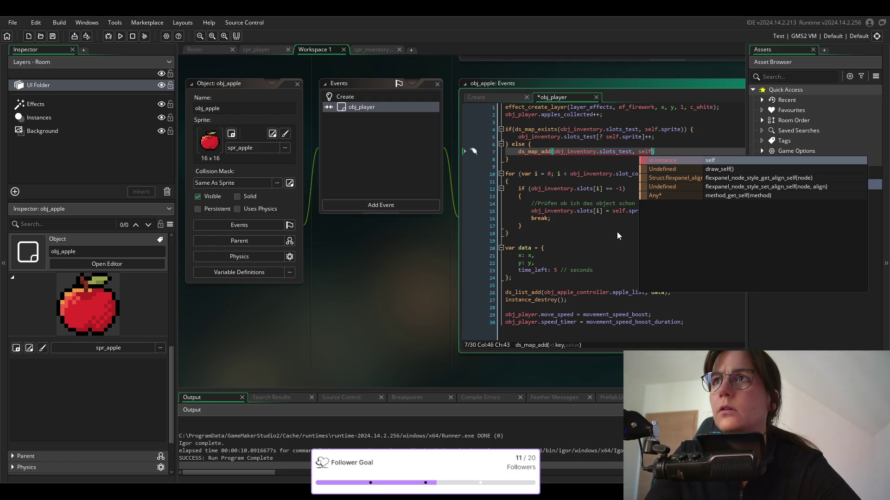
text(.sprite)
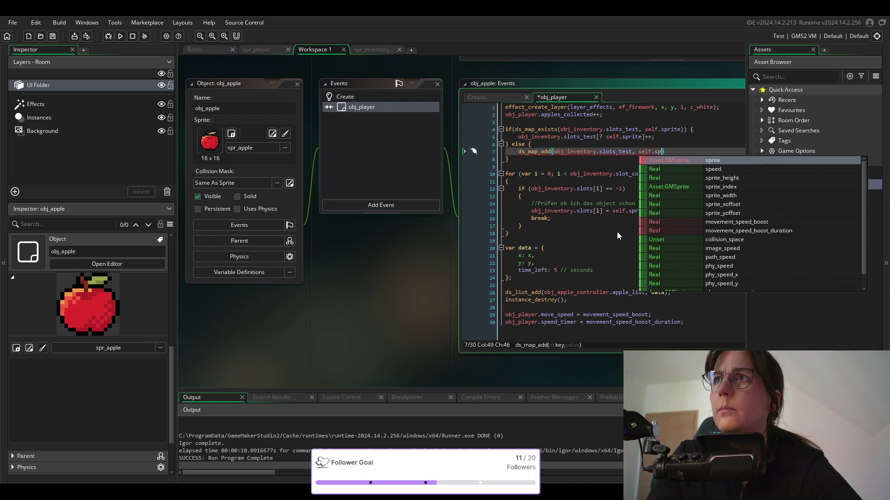
text(, 1))
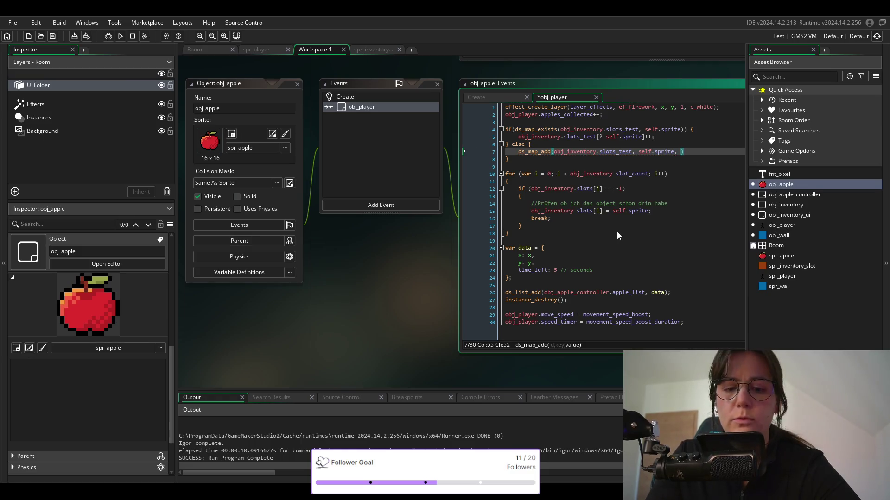
text(;)
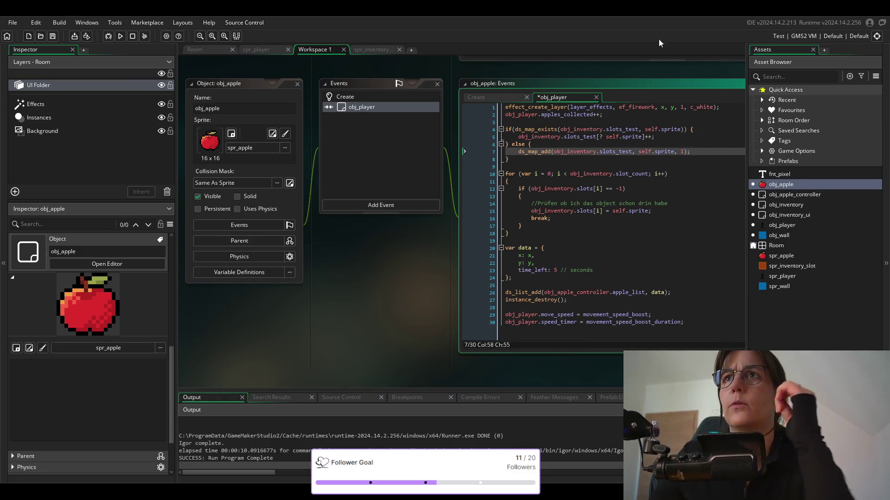
Review the ds_map_add documentation tooltip, then save the collision code with Ctrl+S.
mouse_move(543, 153)
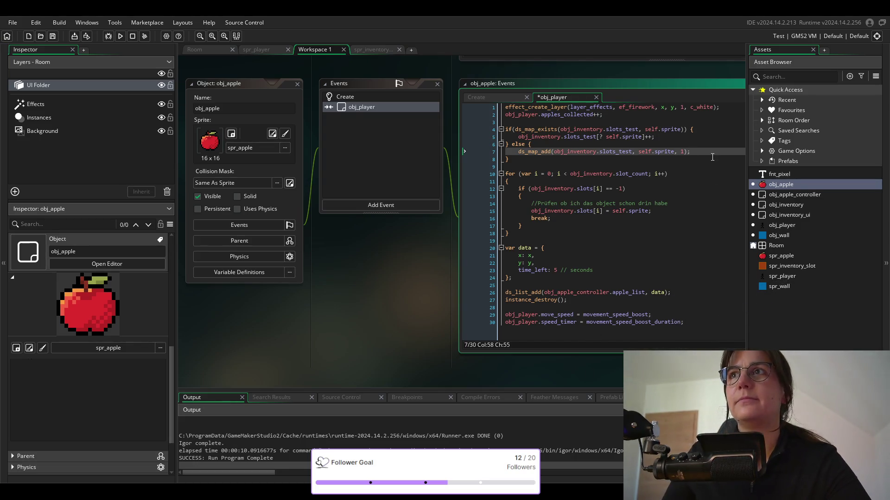
click(594, 157)
key(ctrl+s)
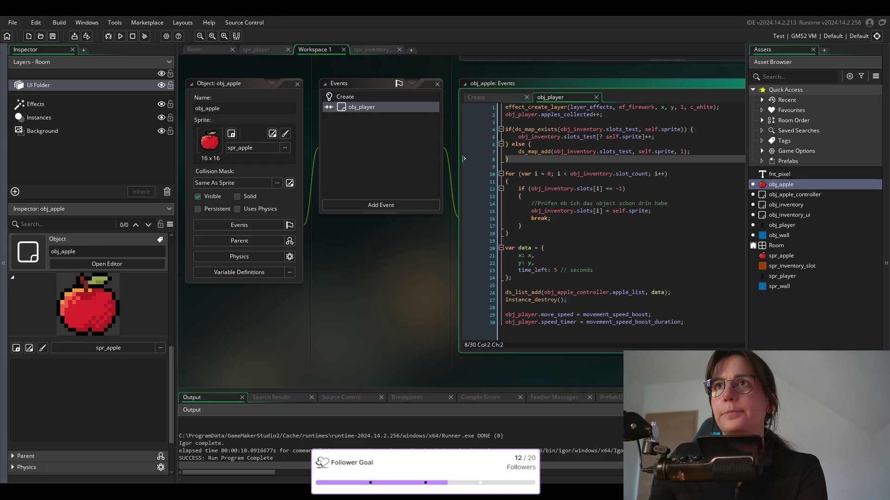
Add a '// NEUE' comment above the ds_map check and '//' after its closing brace, then save.
key(Up)
key(Up)
key(Up)
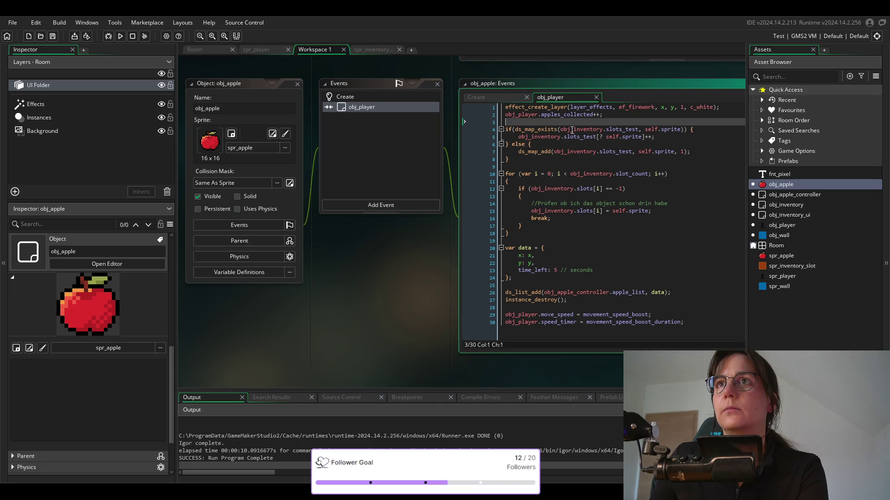
key(Return)
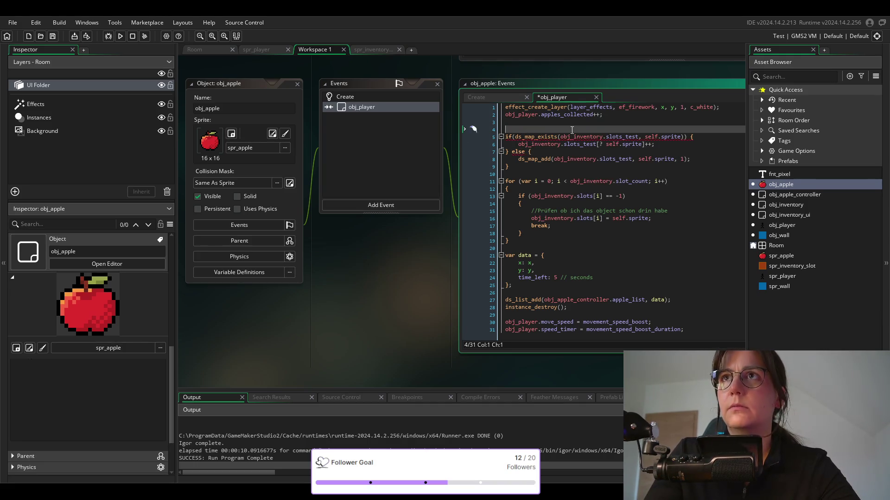
text(//)
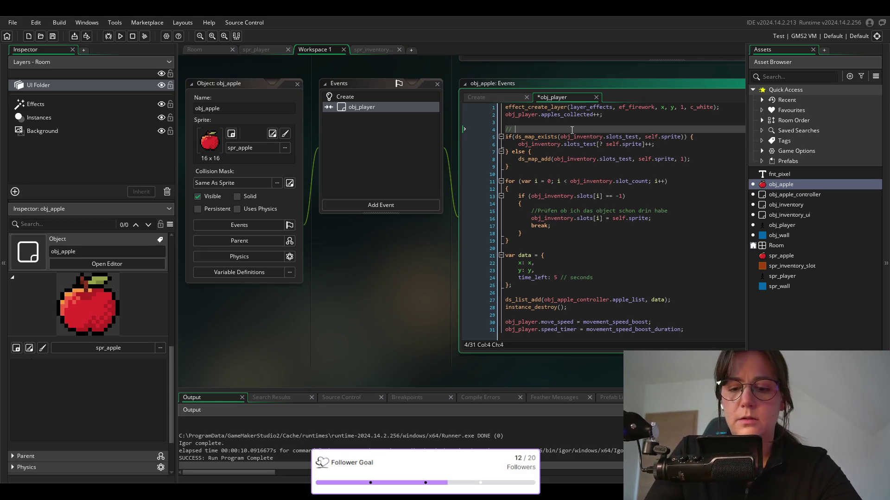
text( NEUE)
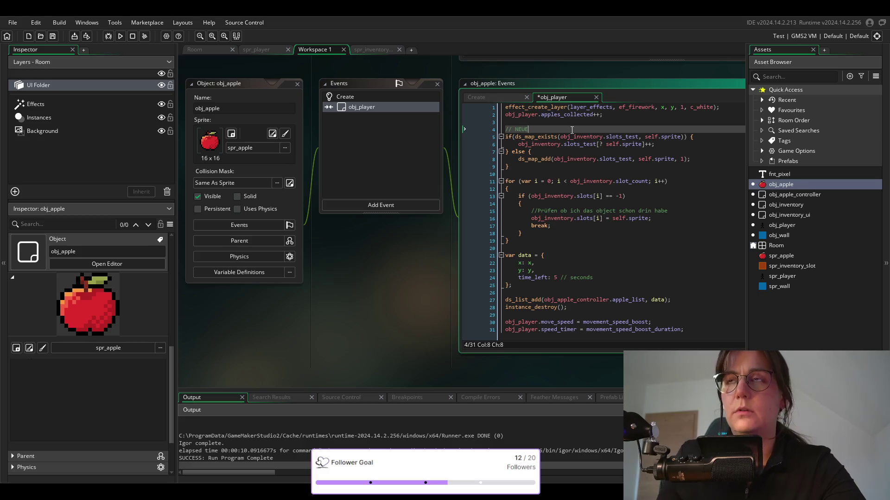
click(525, 170)
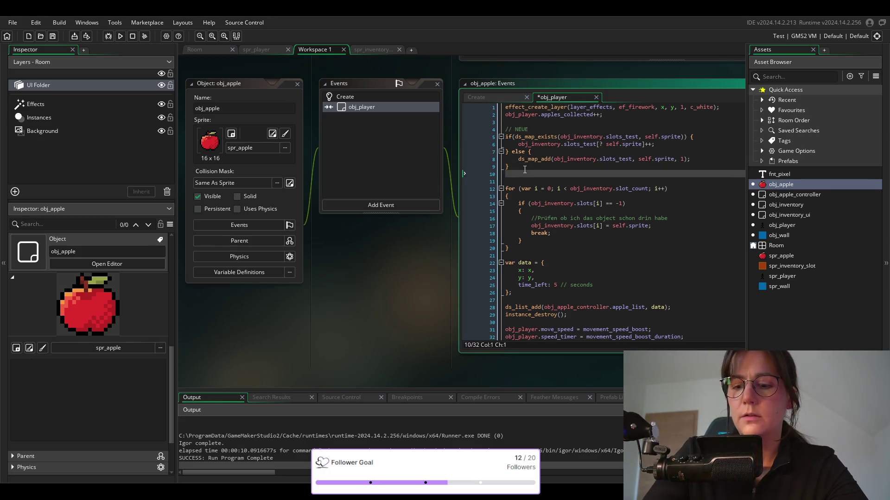
text(//)
key(ctrl+s)
click(609, 150)
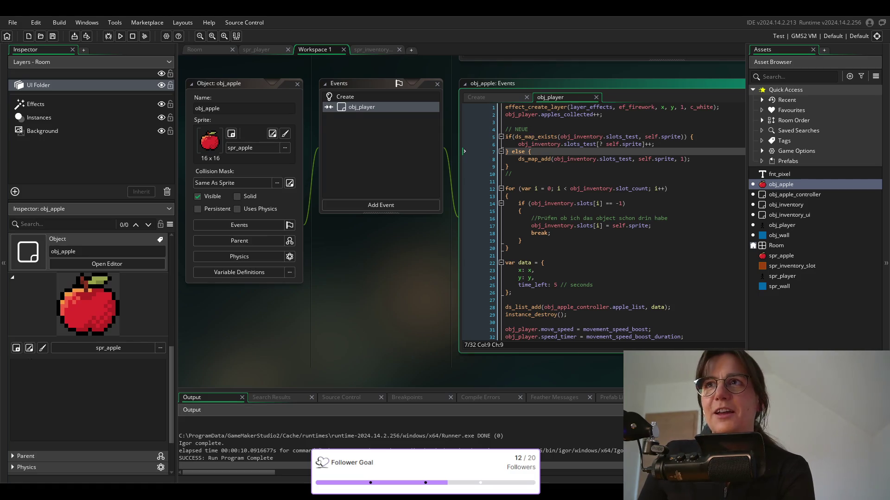
click(673, 159)
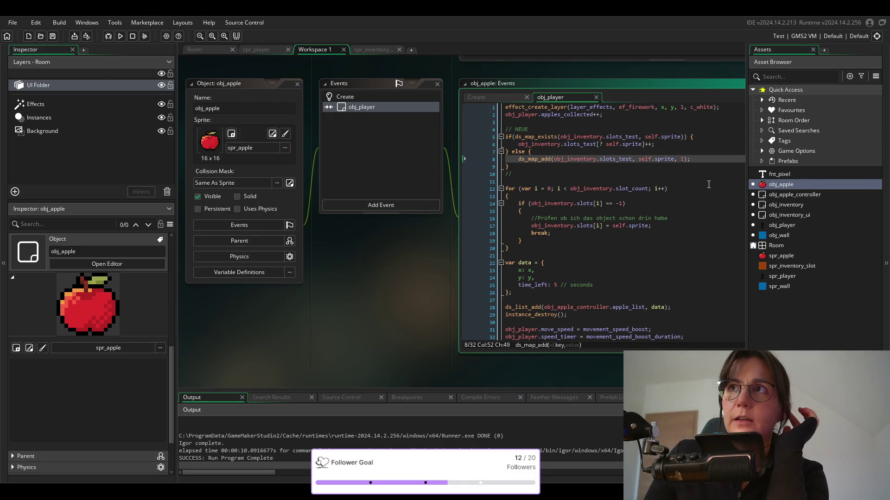
click(522, 166)
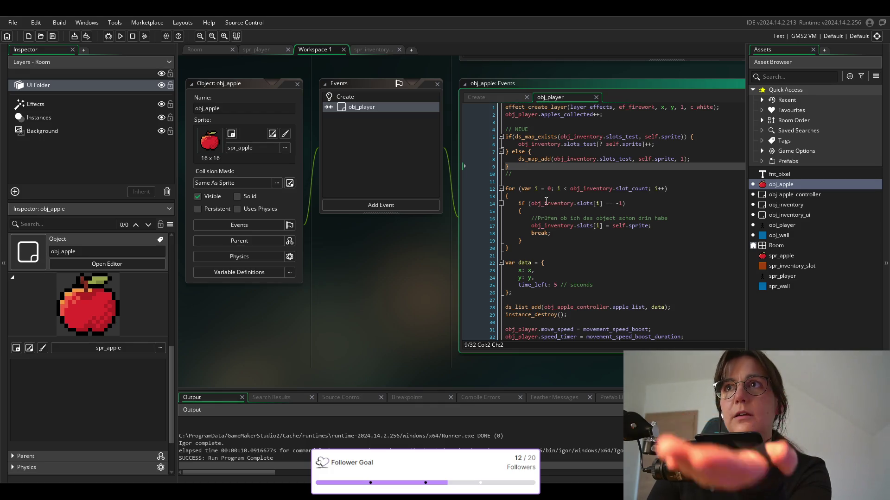
drag(510, 248, 503, 187)
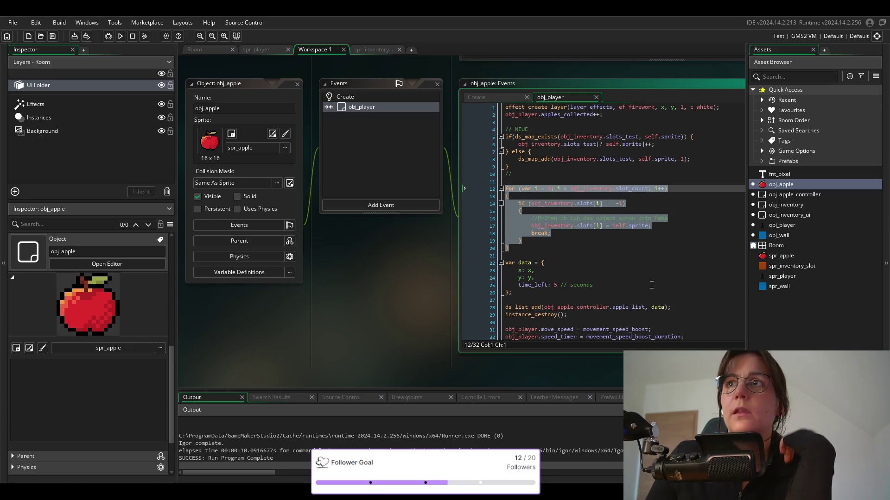
click(535, 188)
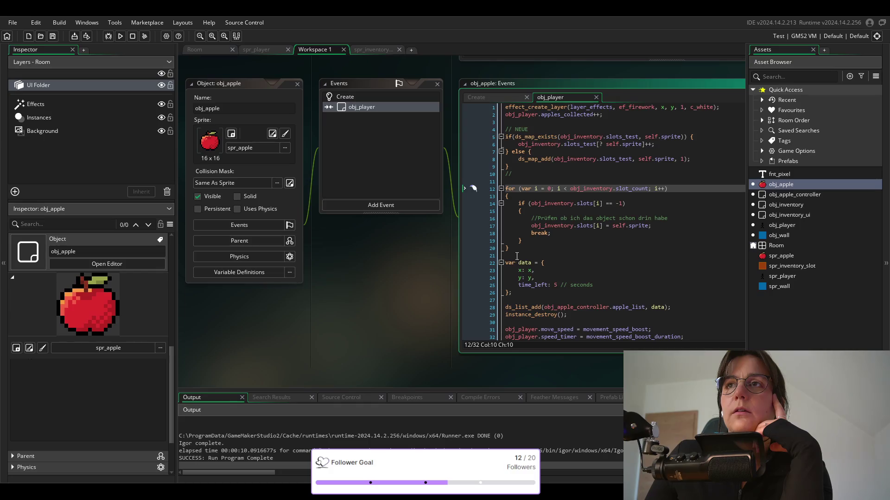
drag(516, 256, 504, 189)
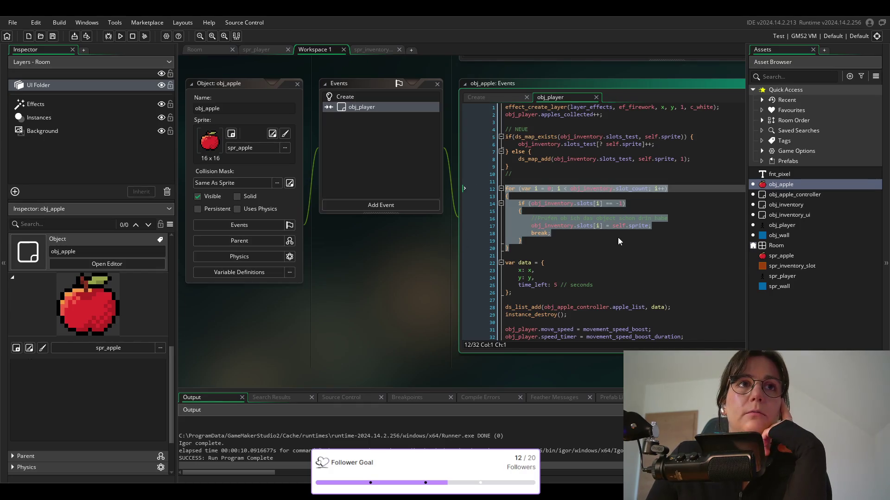
click(599, 159)
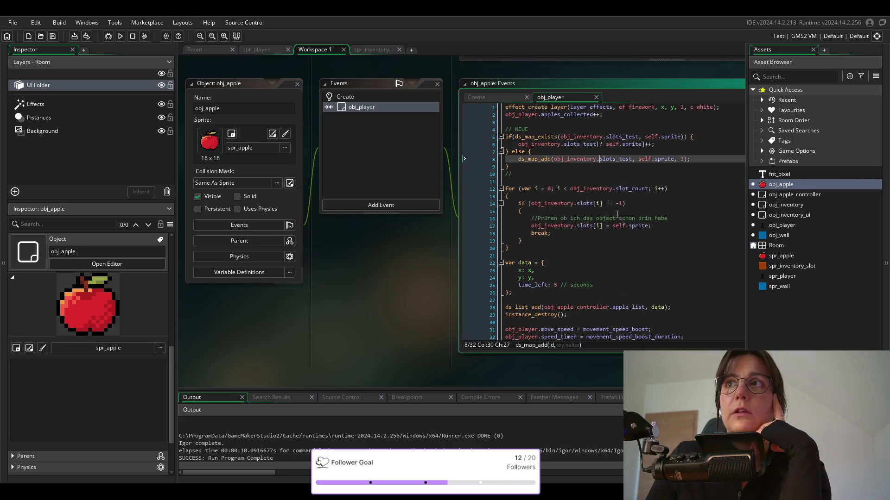
double_click(784, 215)
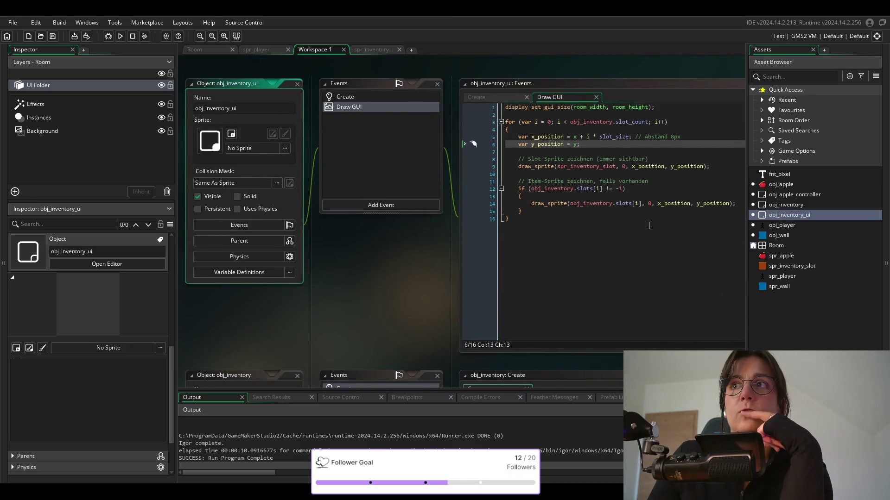
Add a new line 'draw_text(x_position, y_position, obj_inventory.slots_test' below the item sprite line.
click(730, 204)
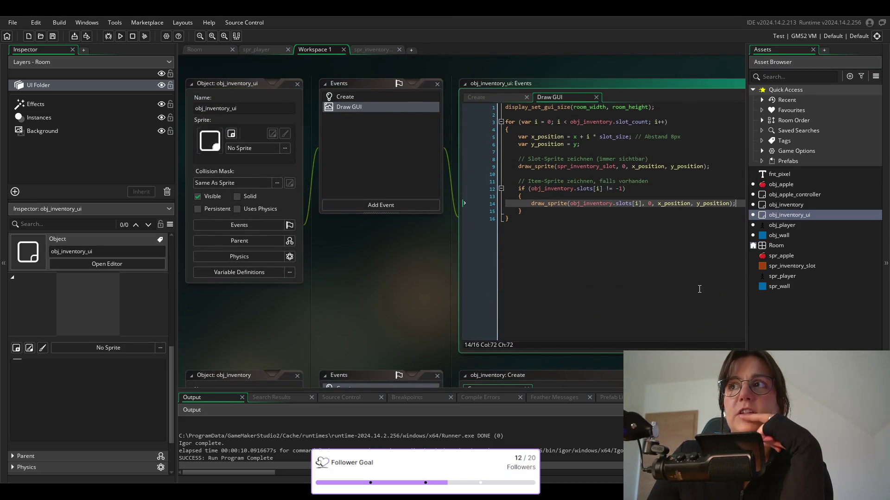
key(Return)
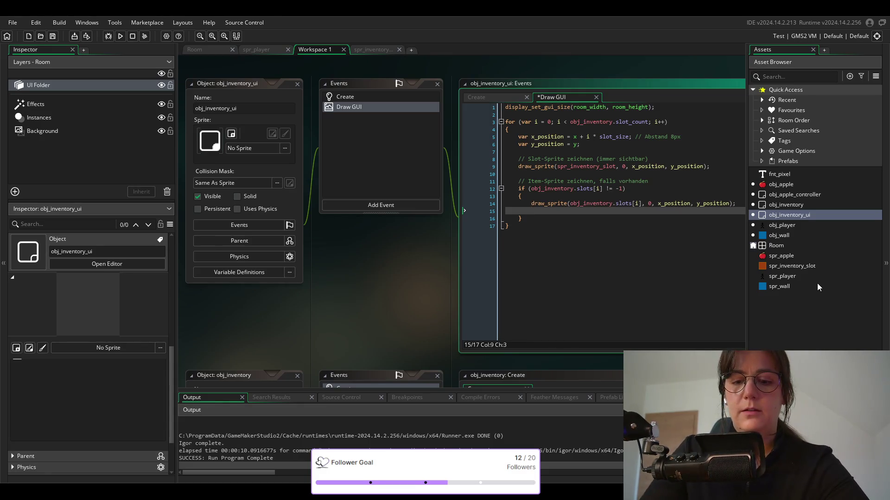
text(draw)
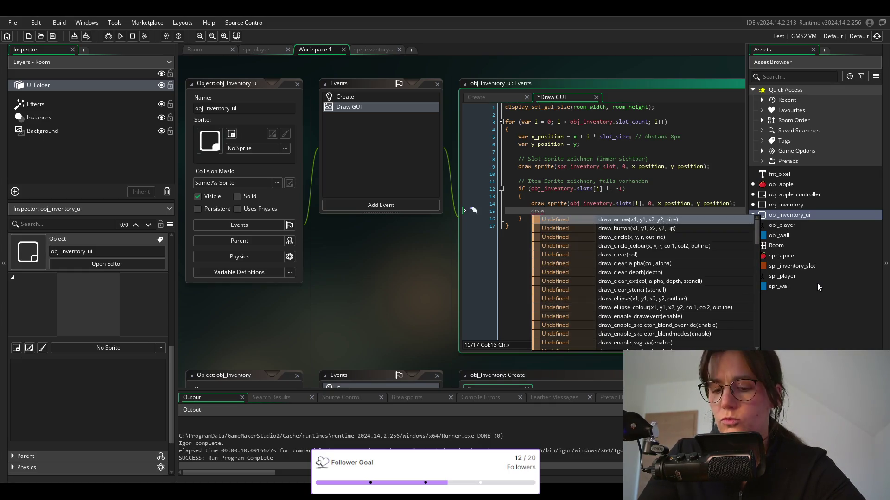
text(_text()
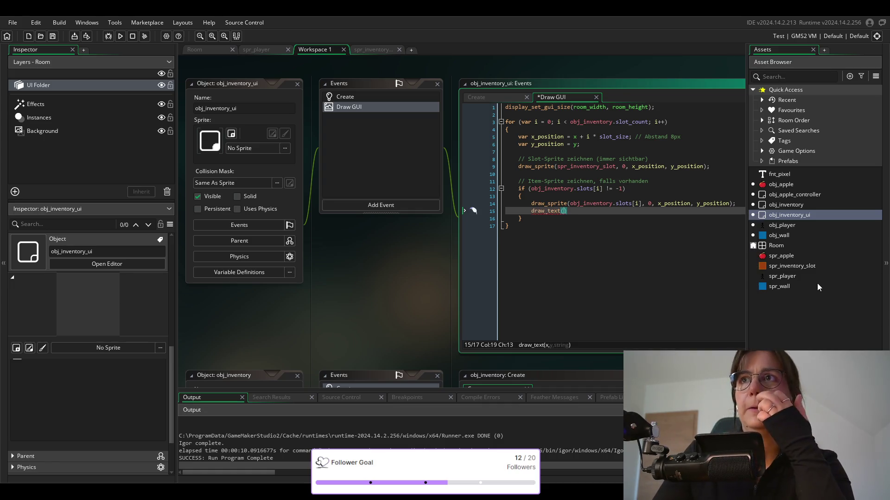
text(x_)
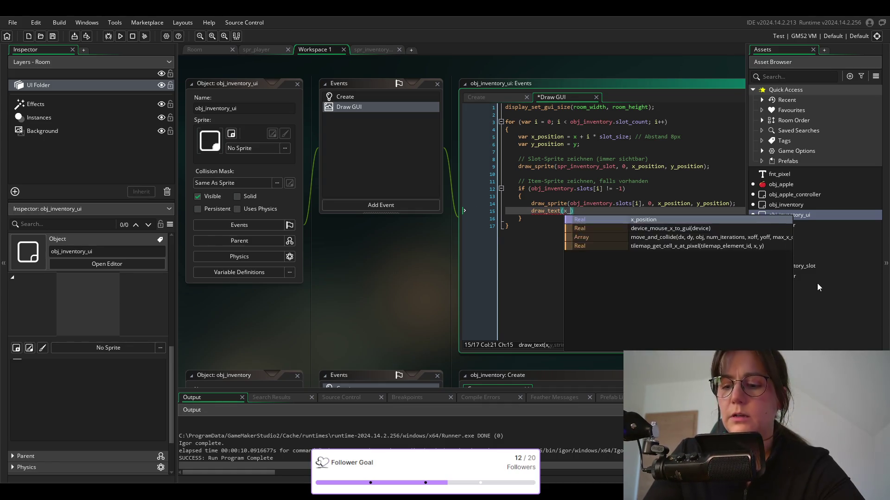
text(position)
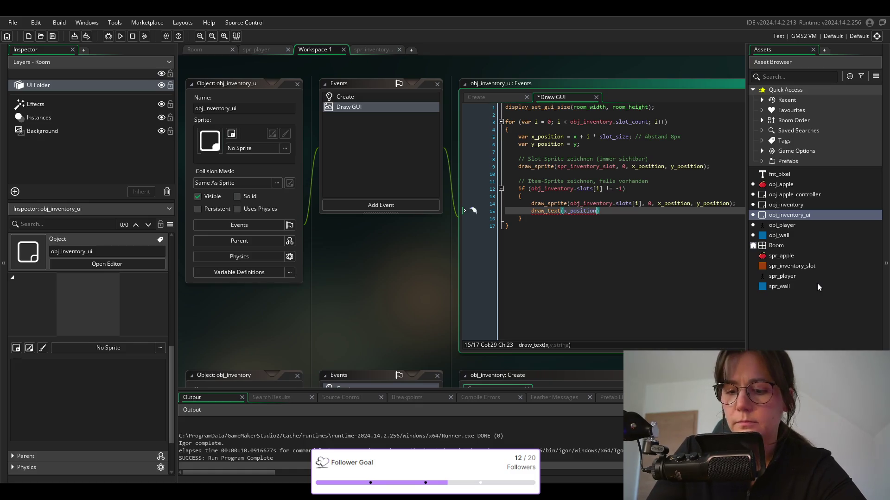
text(, y_position)
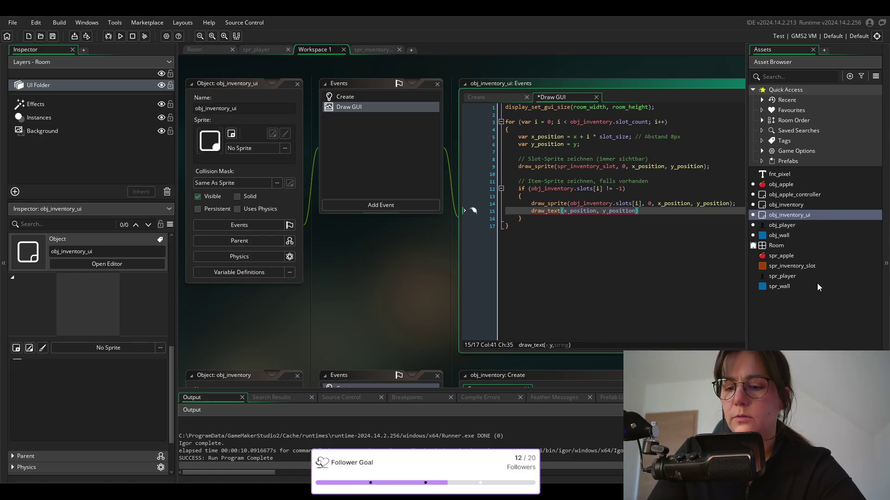
text(,)
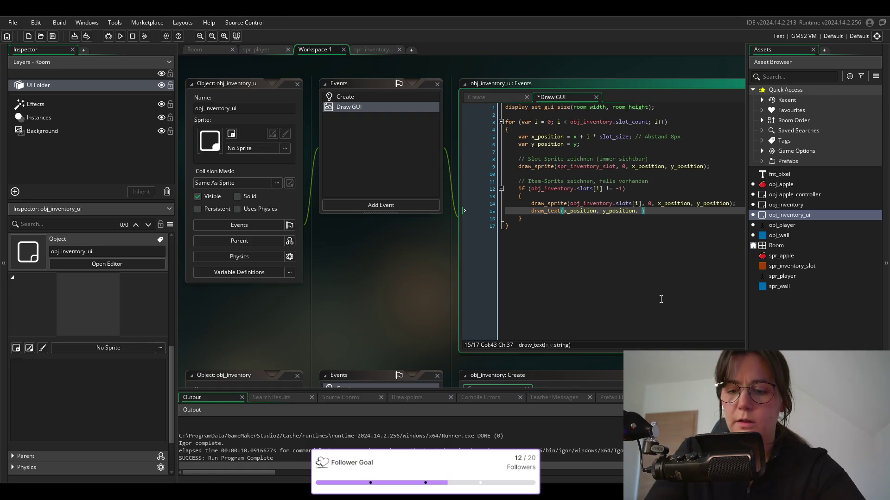
text(obj)
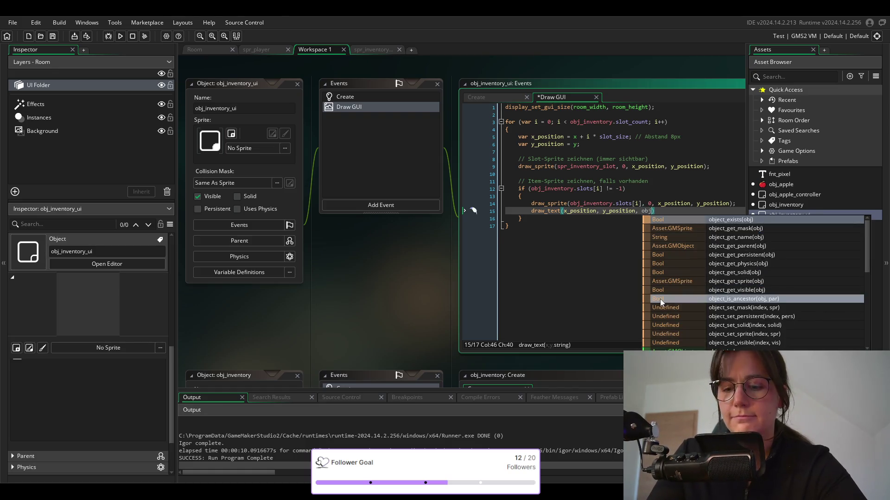
text(_inventory.)
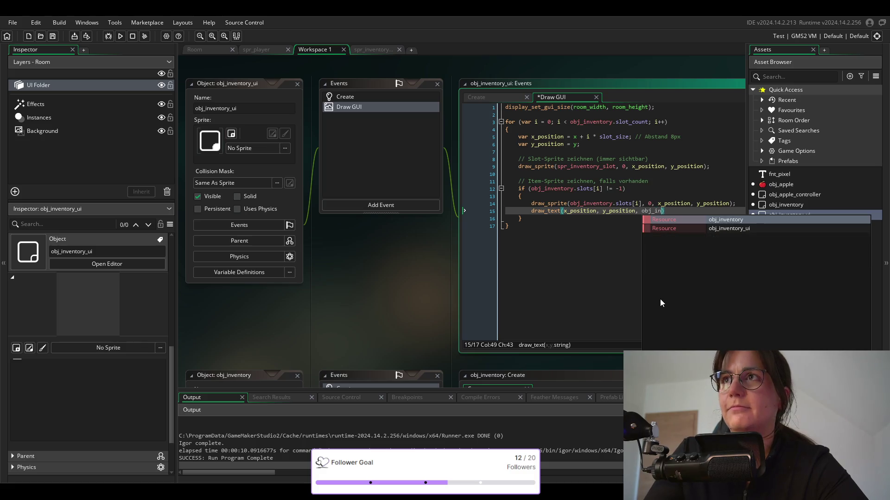
key(Return)
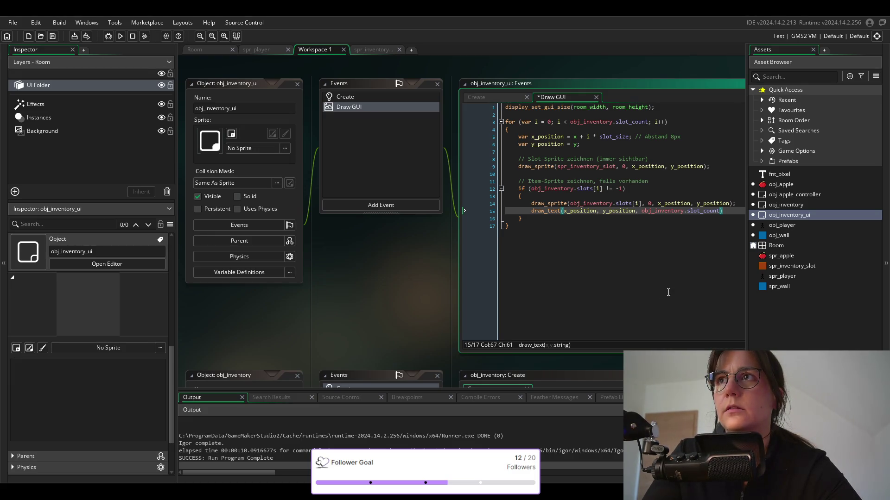
key(BackSpace)
key(BackSpace)
key(BackSpace)
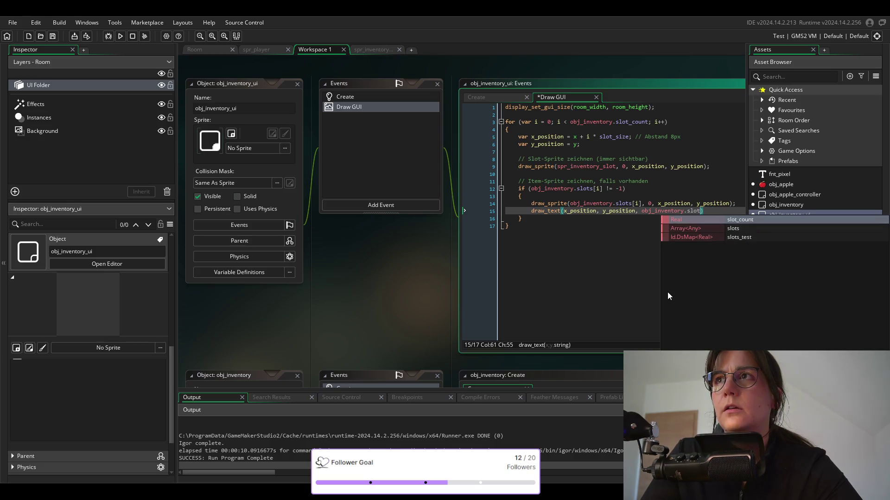
key(Down)
key(Down)
key(Return)
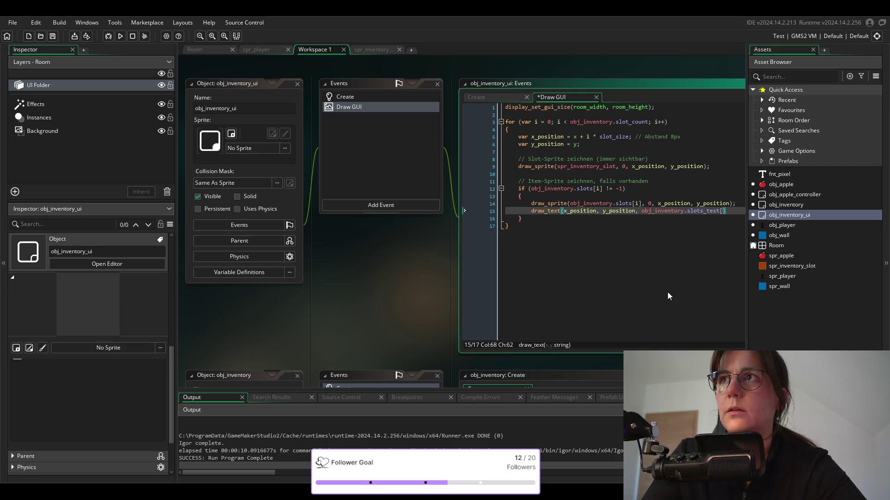
Index it with '[obj_inventory.slots[i]]' and close the statement with ';'.
text(?)
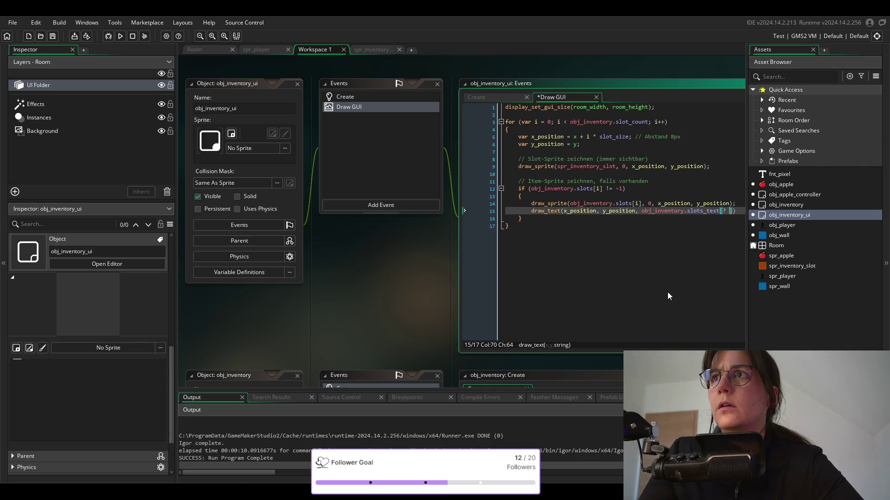
key(BackSpace)
key(BackSpace)
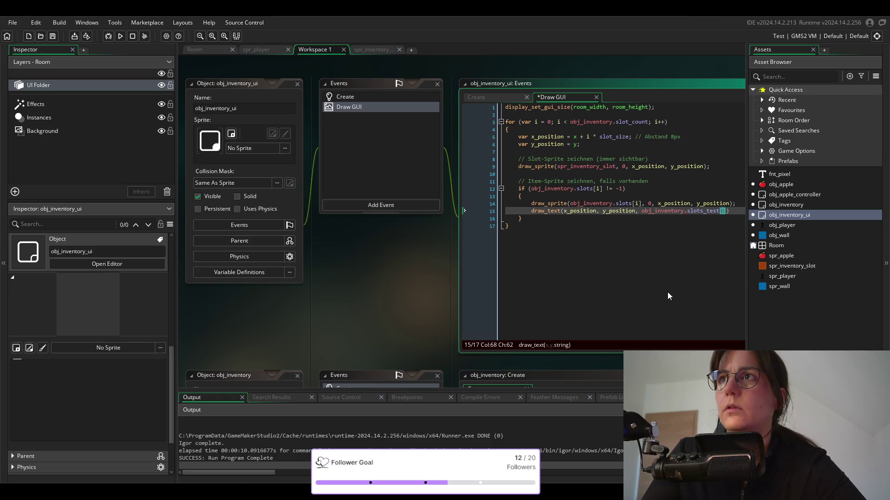
text(ib)
key(Return)
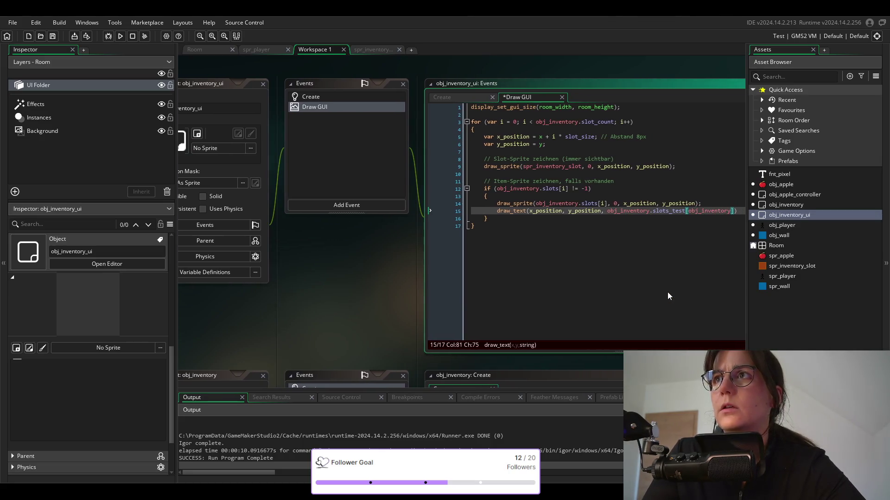
text(.)
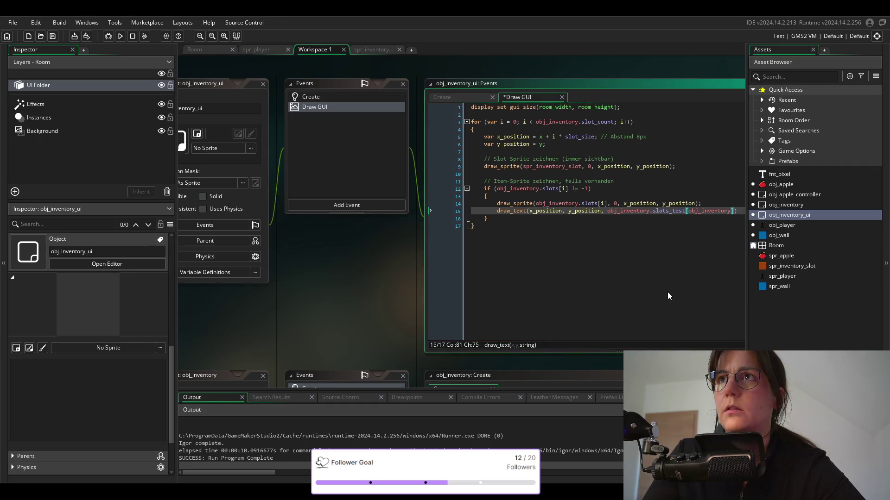
key(Down)
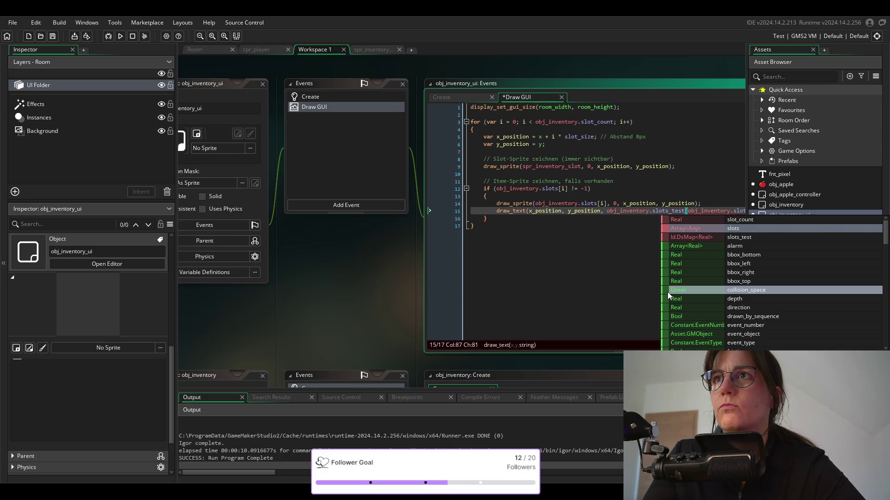
key(Return)
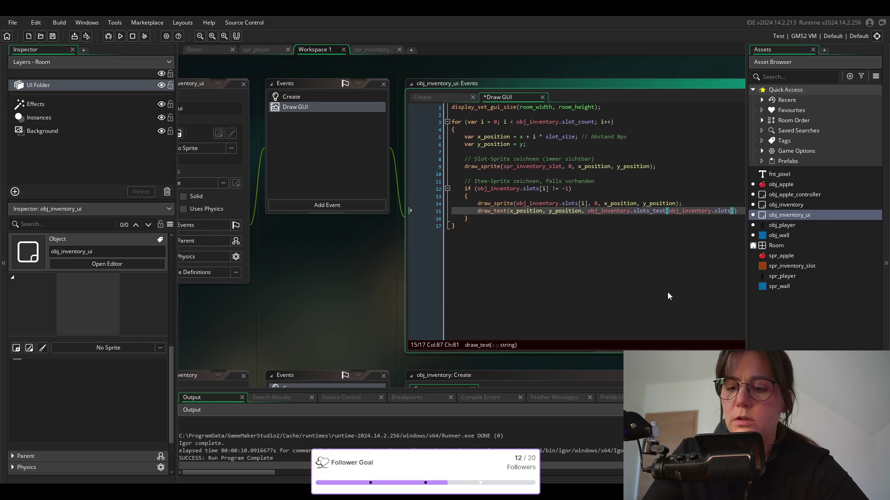
text([i)
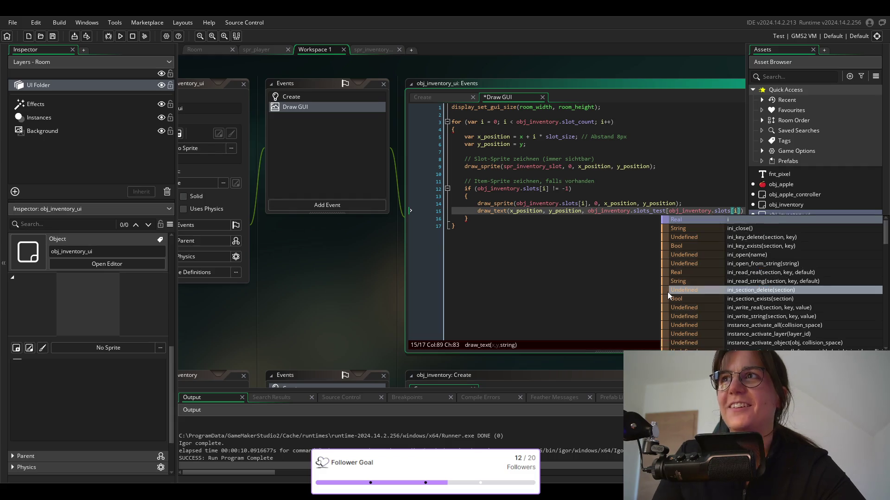
key(End)
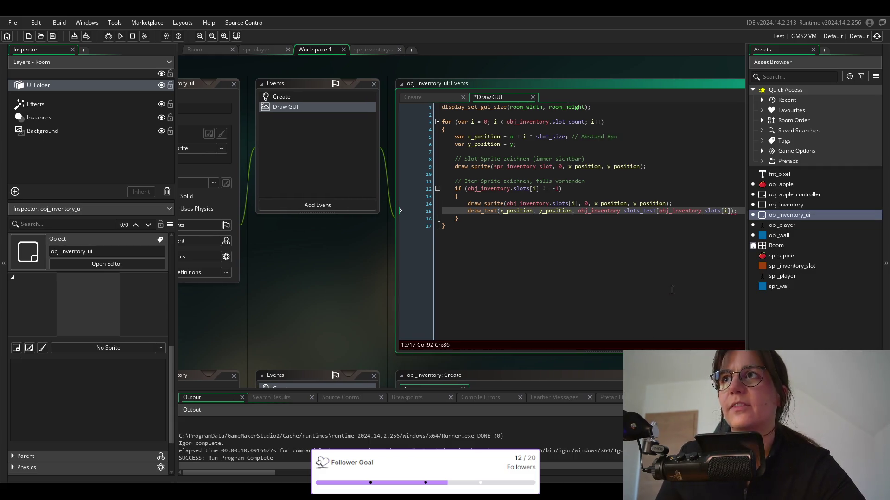
text(;)
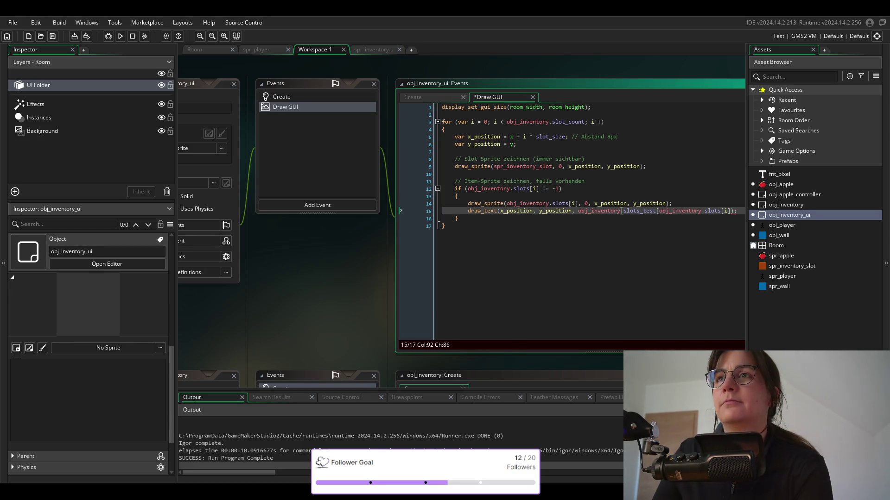
Save the Draw GUI code with Ctrl+S and open obj_inventory's Create code.
click(634, 211)
click(523, 189)
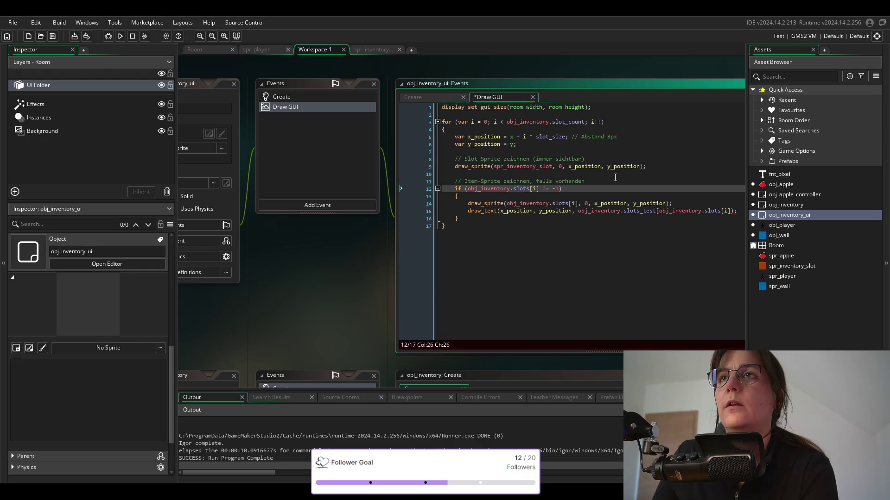
click(625, 159)
key(ctrl+s)
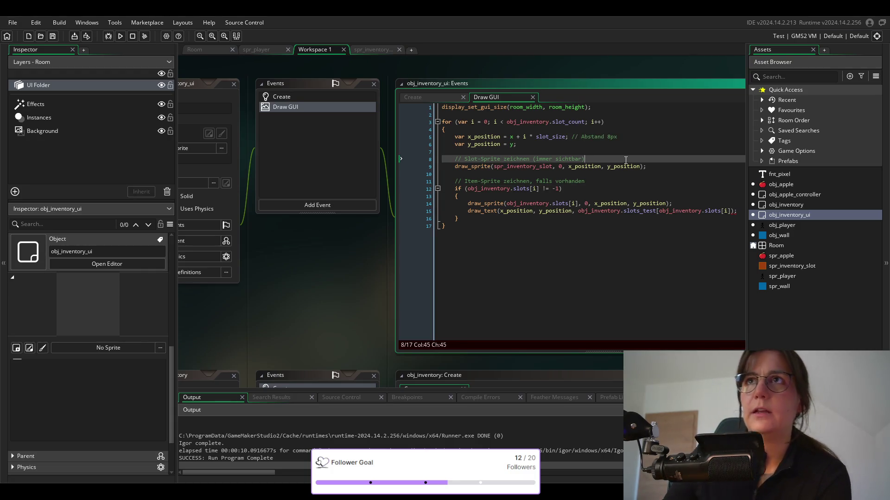
click(581, 189)
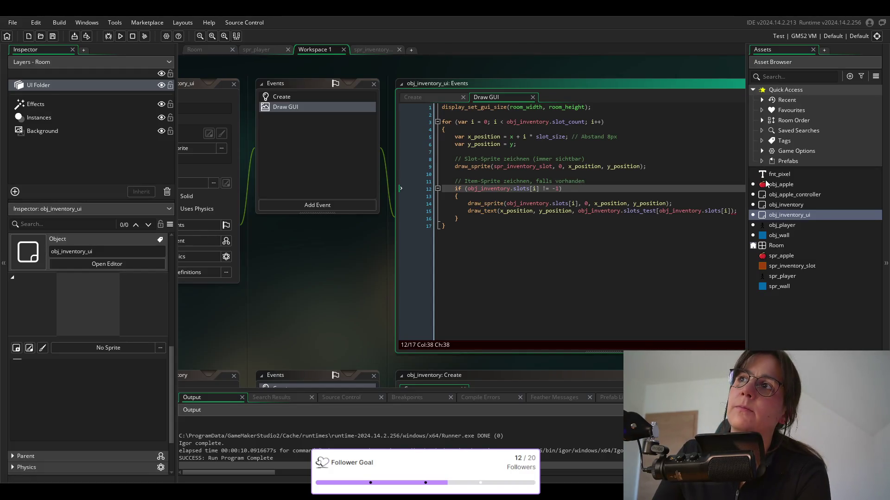
double_click(783, 207)
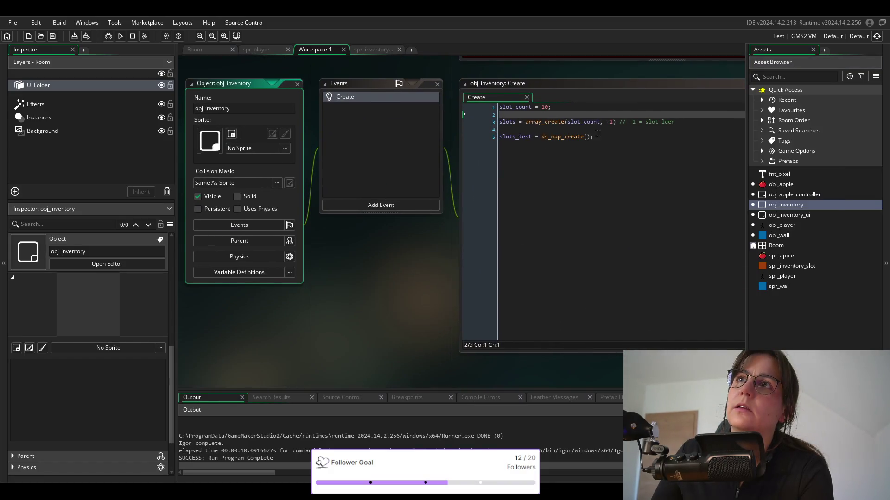
Switch to obj_apple's obj_player collision code and select the for loop and the ds_map_exists call.
double_click(792, 214)
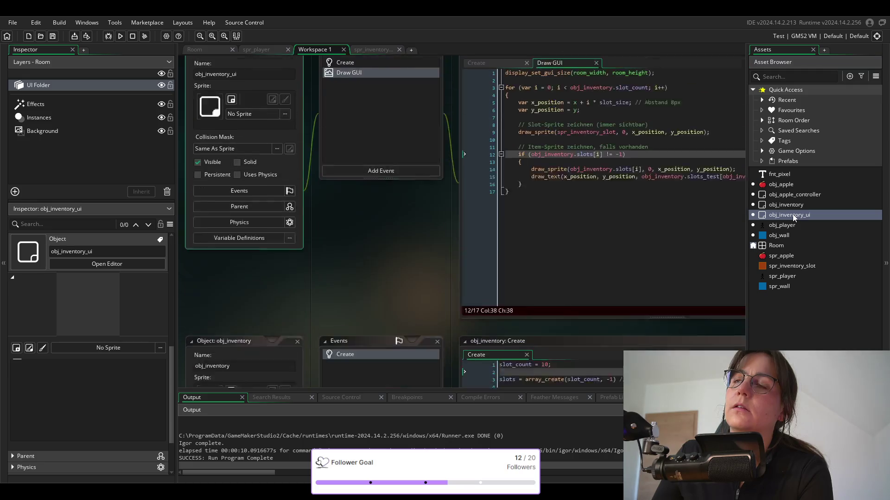
double_click(787, 205)
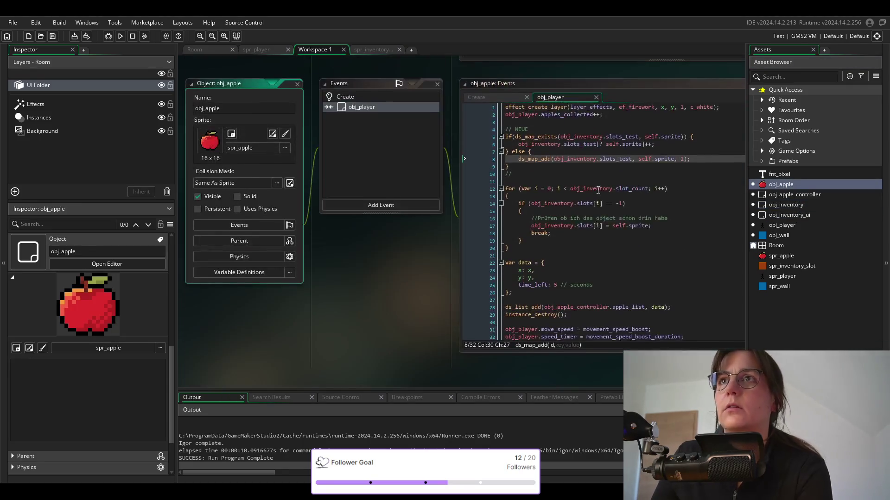
click(512, 248)
drag(512, 248, 507, 180)
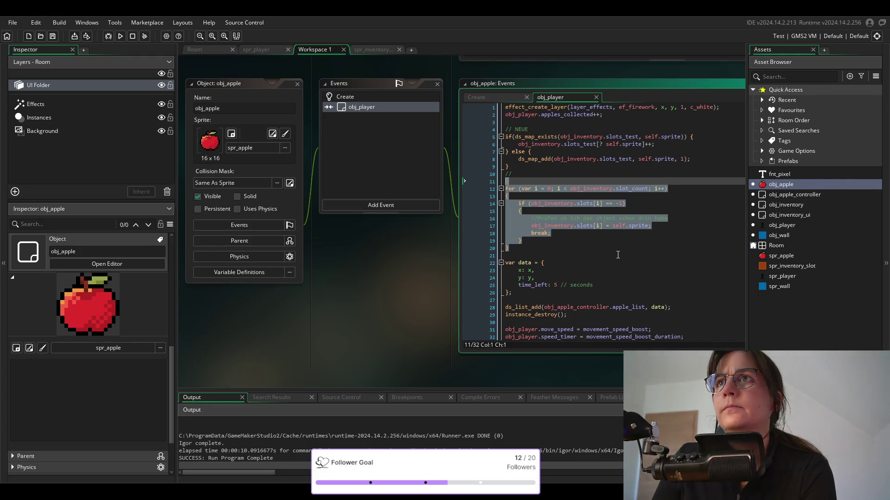
double_click(527, 137)
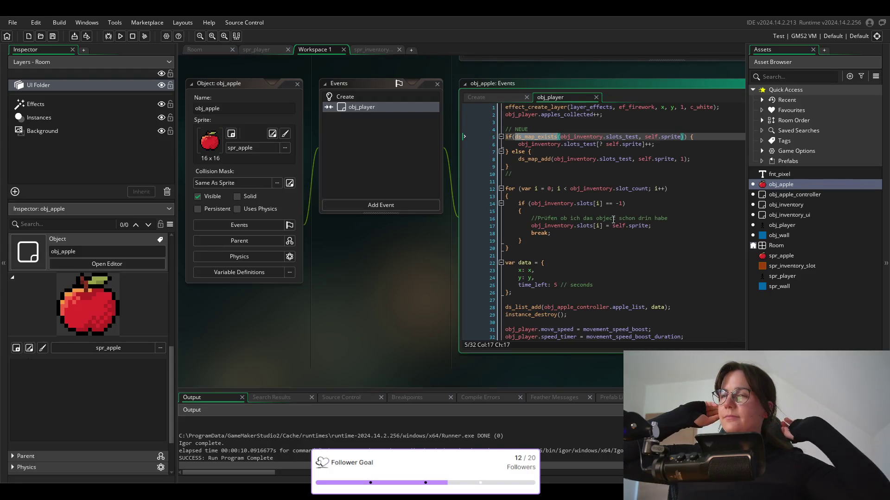
click(480, 101)
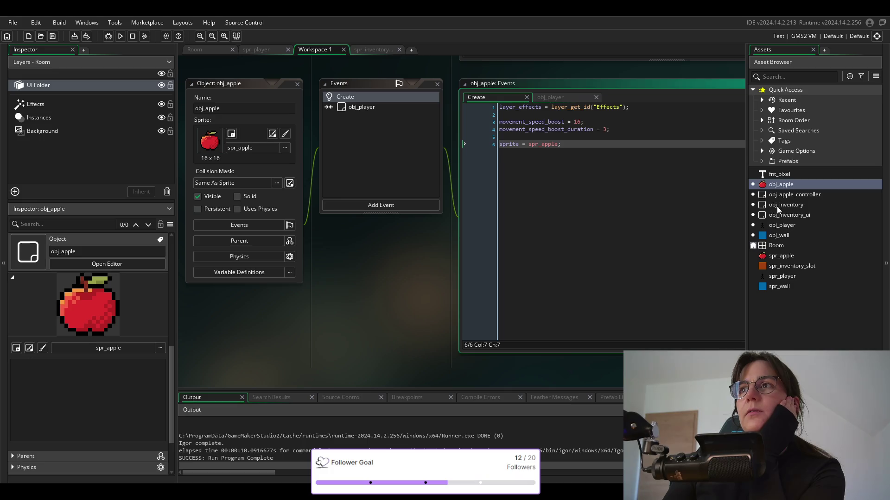
double_click(779, 207)
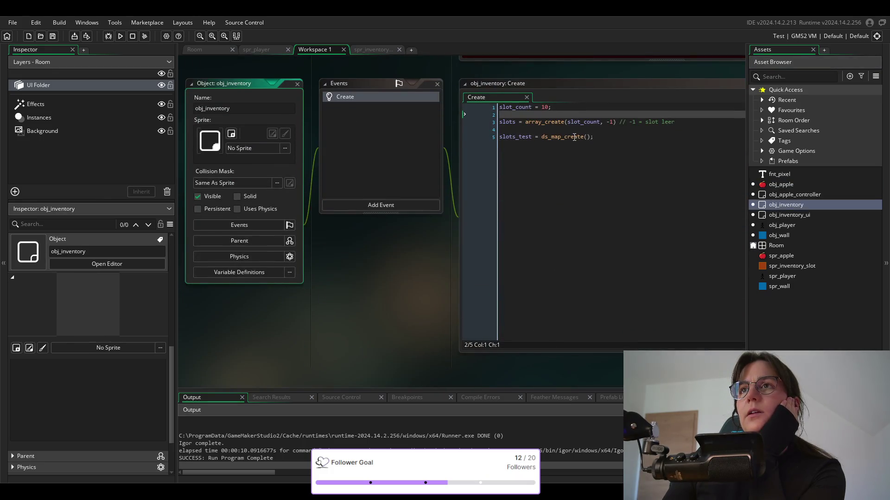
click(619, 138)
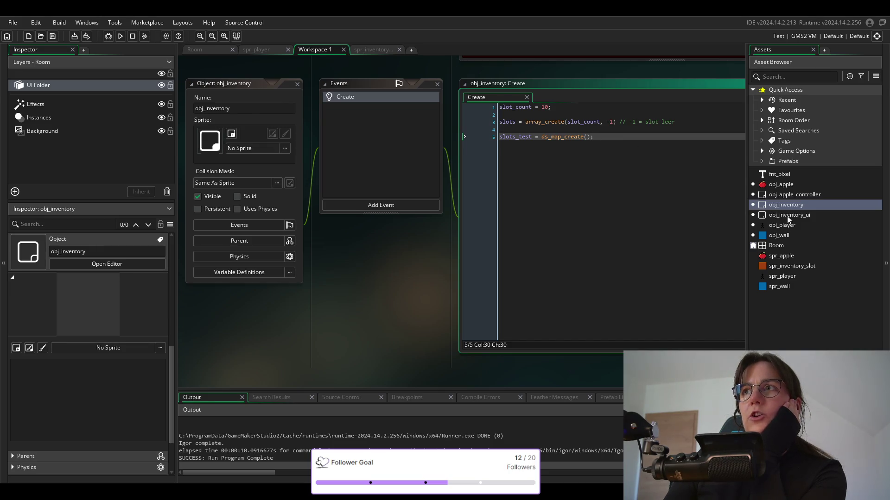
double_click(779, 184)
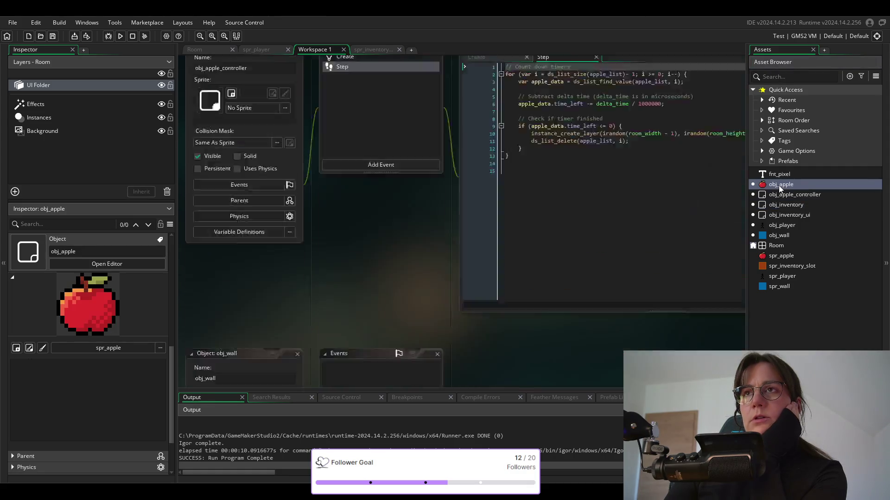
click(559, 97)
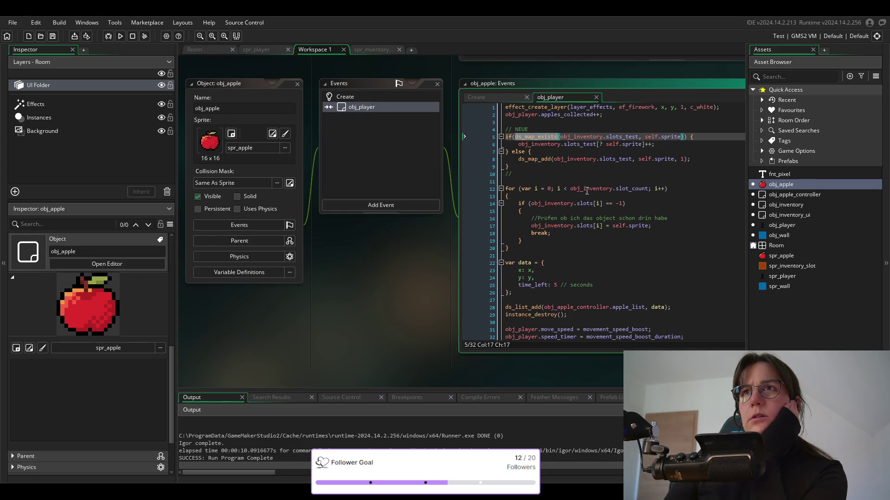
mouse_move(587, 190)
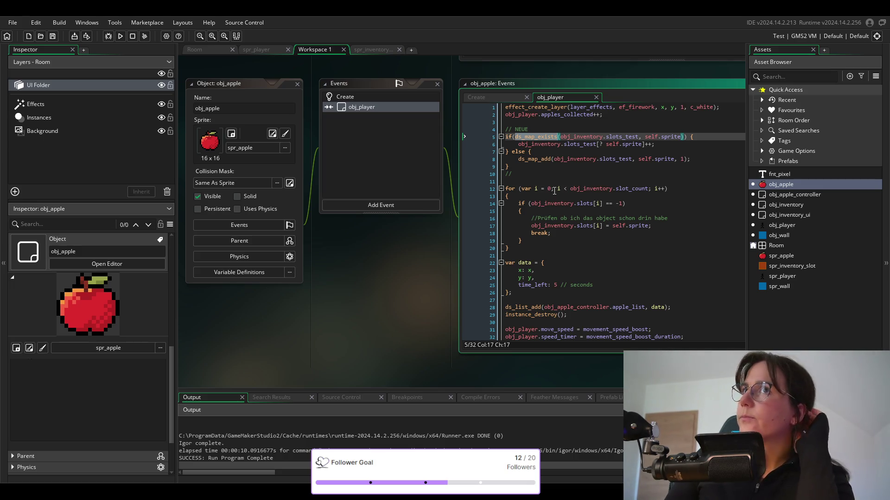
click(602, 204)
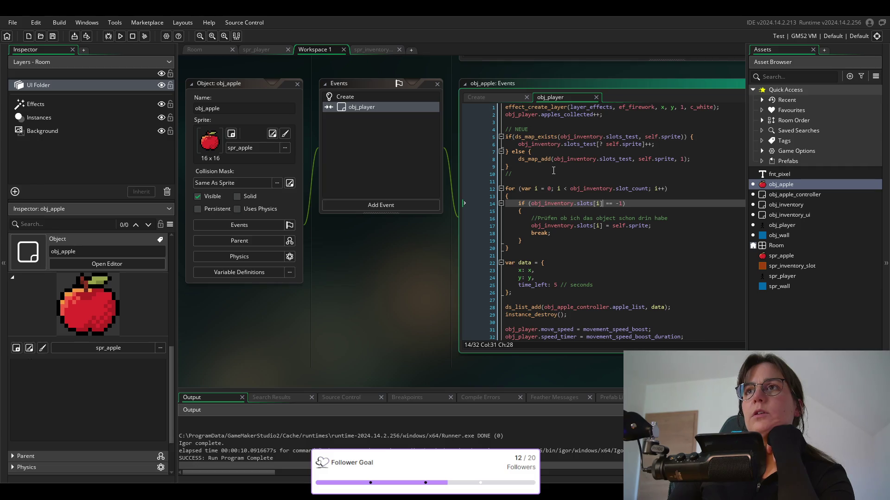
click(638, 137)
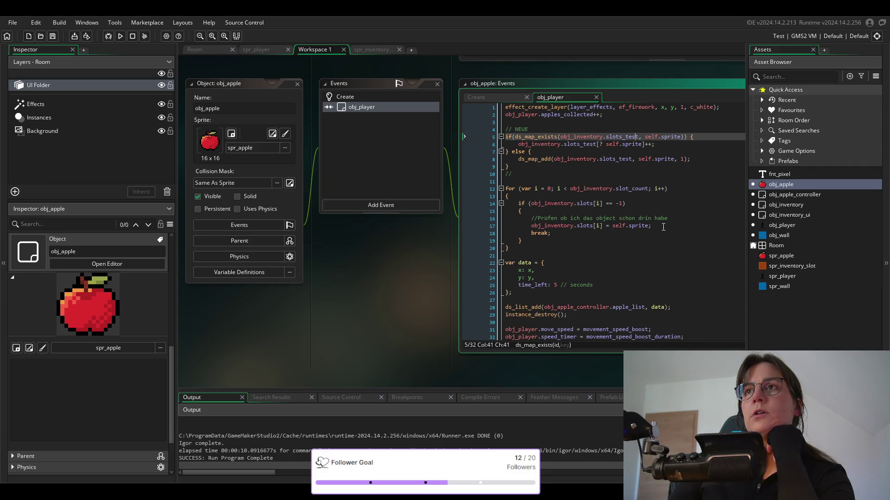
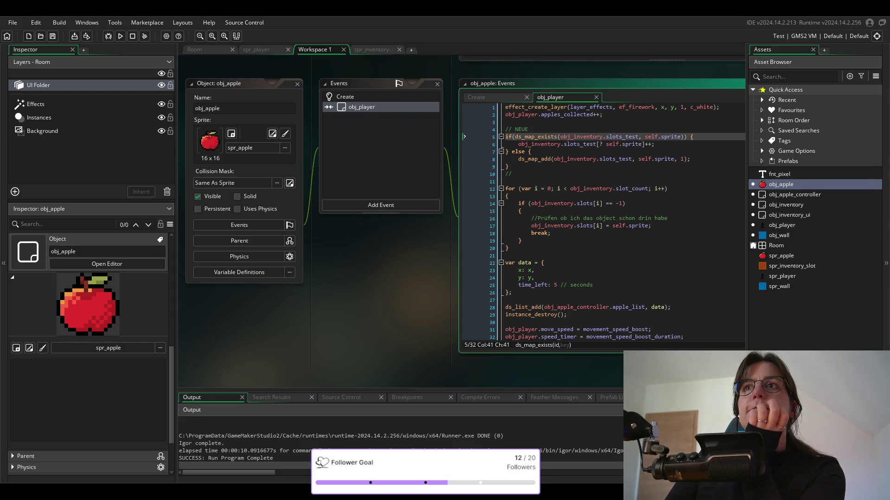
In obj_inventory's Create event, select and edit the slots array_create line, then save.
key(F12)
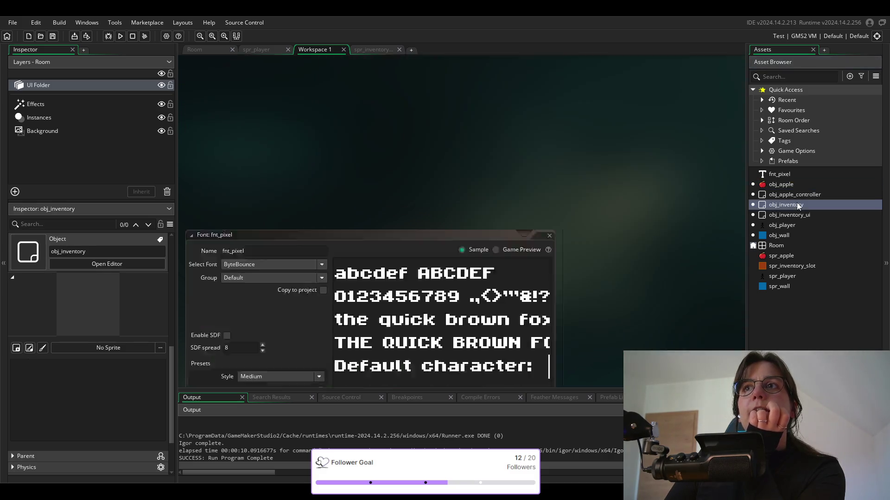
click(652, 121)
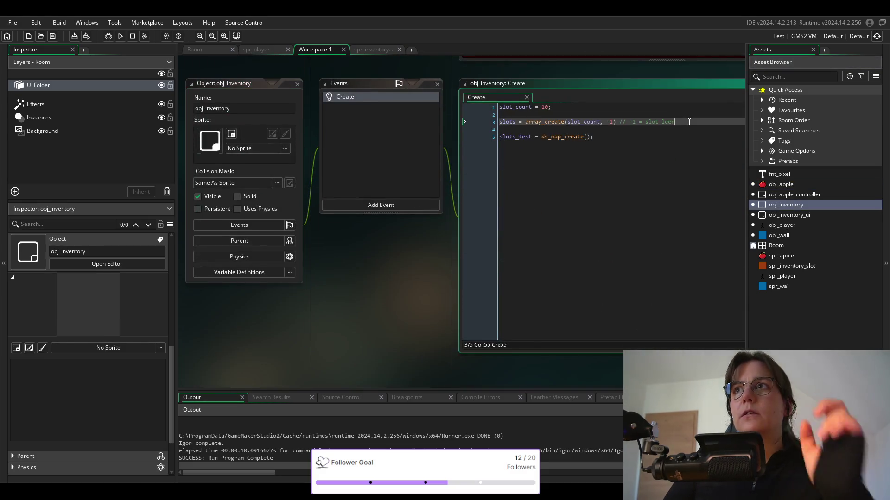
triple_click(689, 122)
key(Tab)
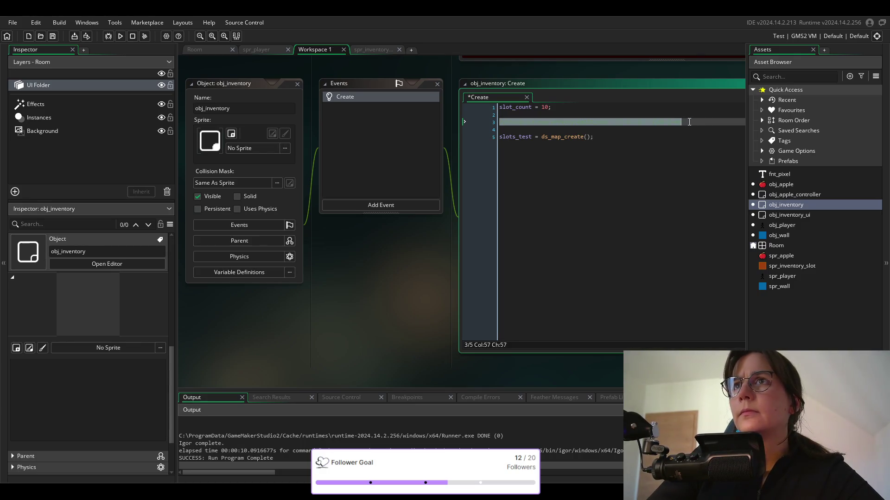
text(slots = array_create(slot_count, -1) // -1 = slot leer)
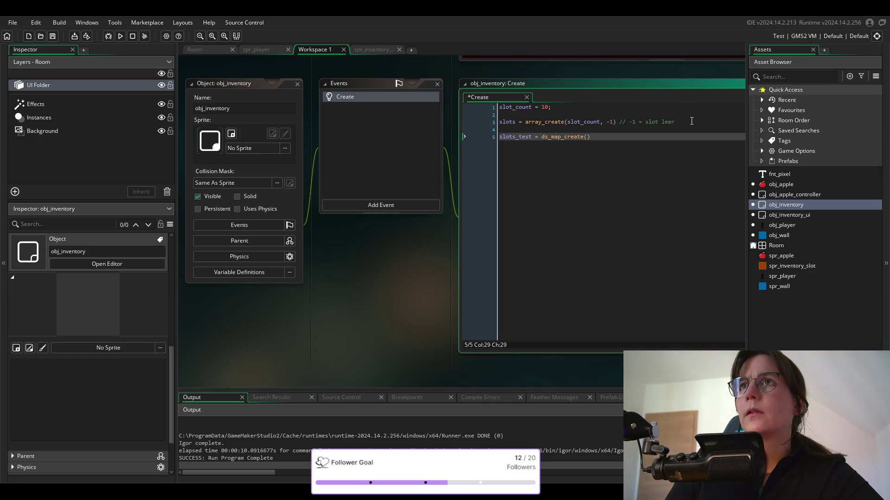
text(;)
key(ctrl+s)
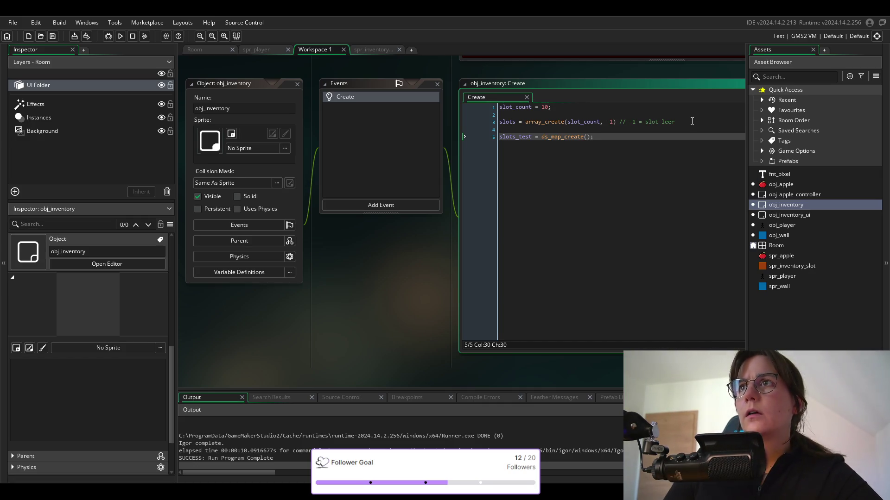
Comment out the slots array_create line, save, and open obj_inventory_ui's Draw GUI code.
click(692, 121)
key(ctrl+z)
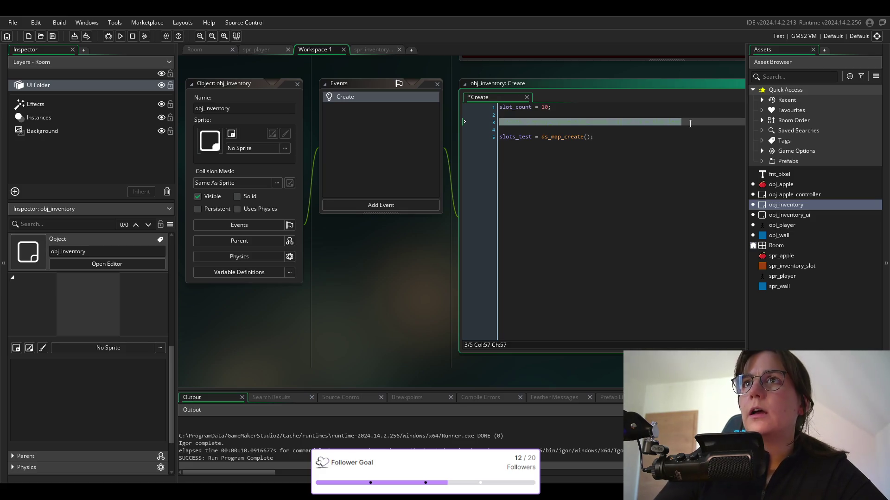
click(690, 123)
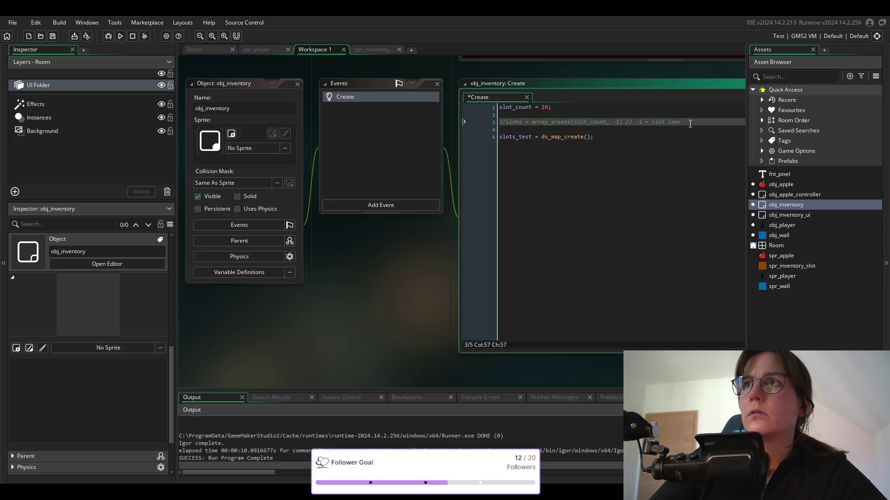
triple_click(690, 123)
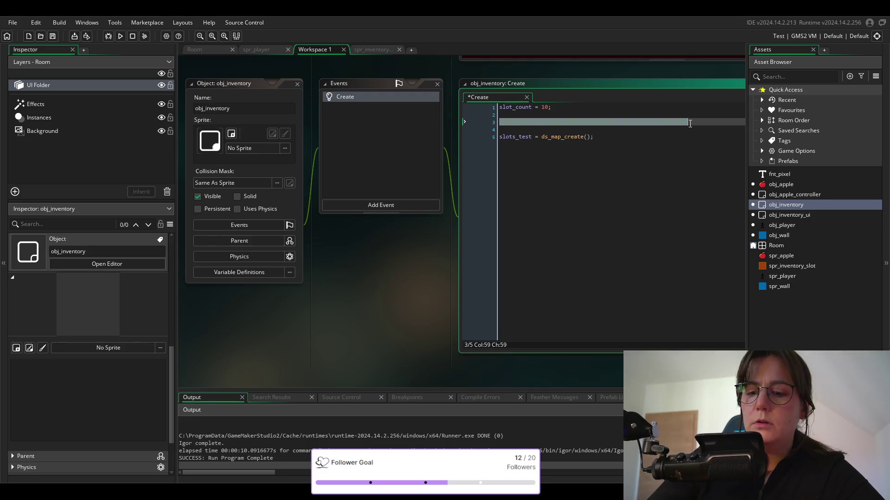
click(690, 123)
key(ctrl+s)
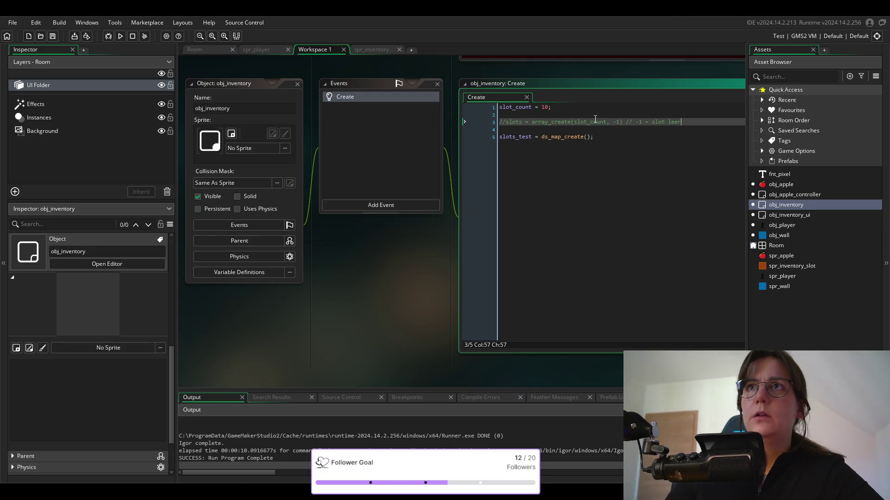
click(615, 138)
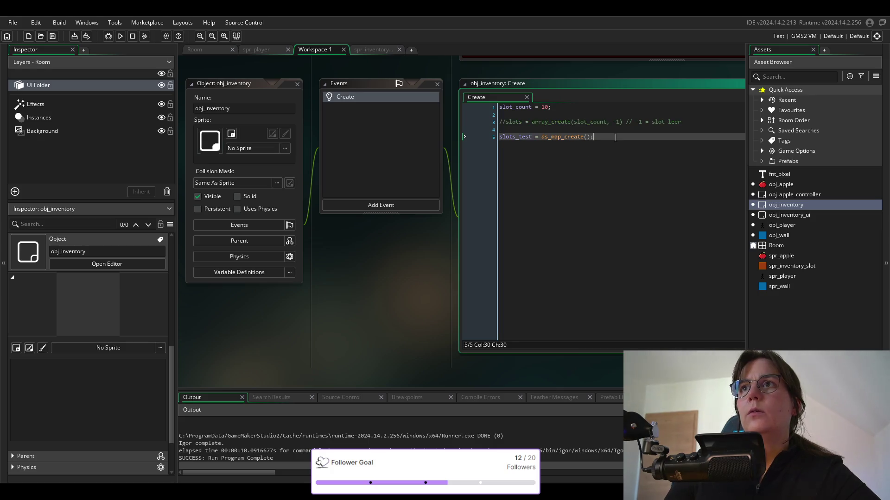
double_click(806, 215)
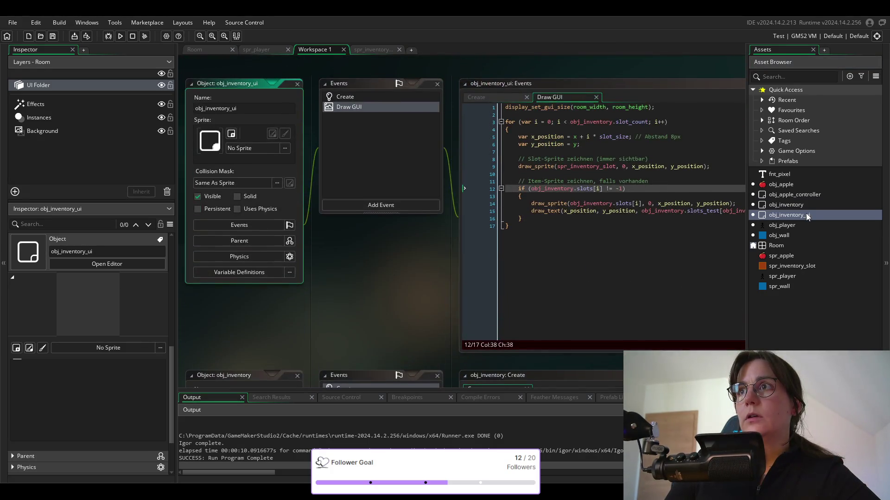
Back in obj_inventory's Create event, rename slots_test to slots and save.
double_click(789, 204)
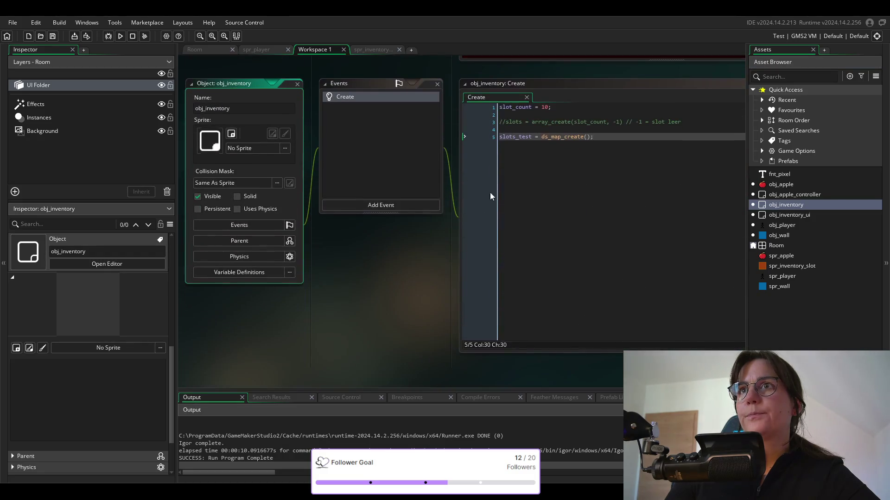
click(526, 138)
key(BackSpace)
key(BackSpace)
key(BackSpace)
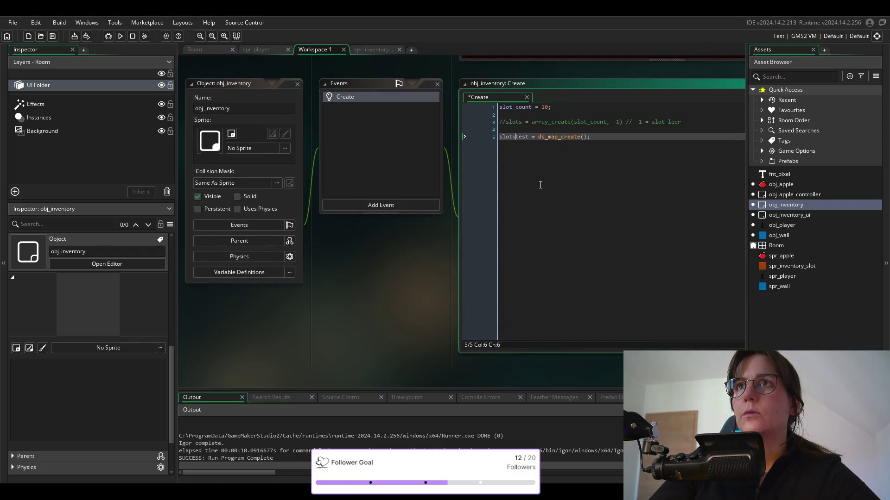
key(Delete)
key(Delete)
key(ctrl+s)
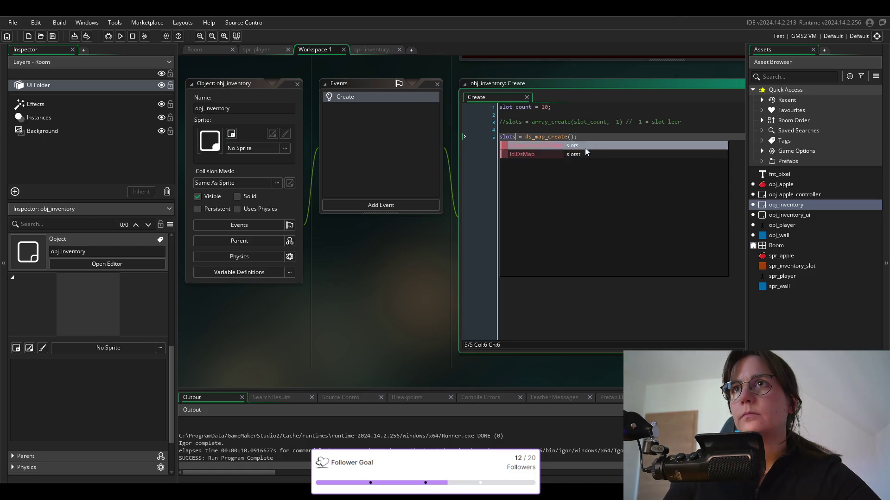
Move the slots = ds_map_create() line directly under slot_count and save.
click(606, 130)
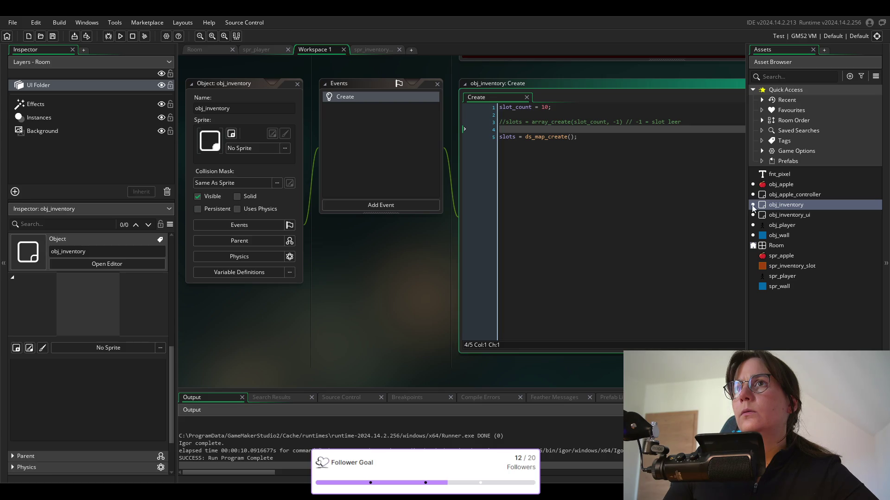
drag(589, 139, 464, 139)
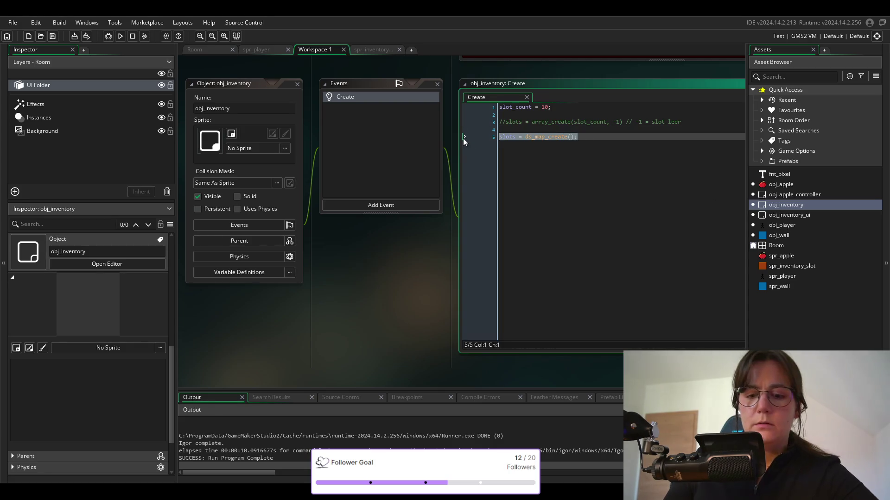
key(BackSpace)
click(560, 108)
key(Return)
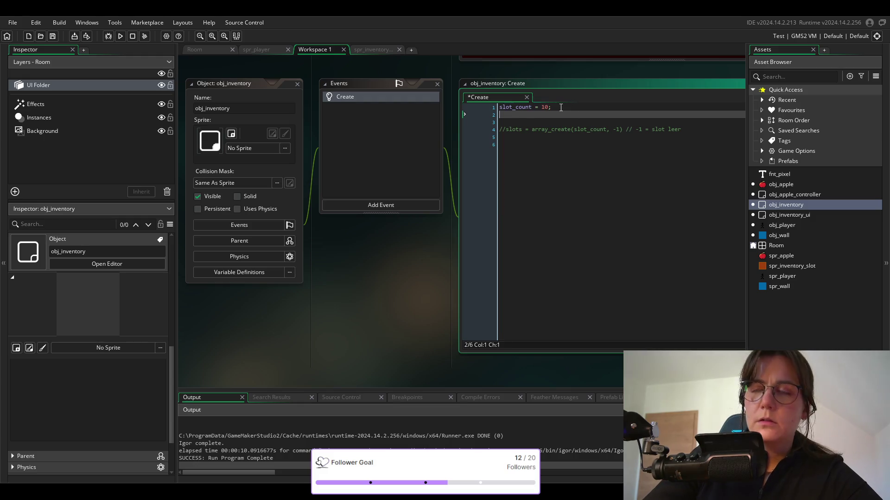
text(slots = ds_map_create();)
key(ctrl+s)
key(Down)
key(Down)
key(Down)
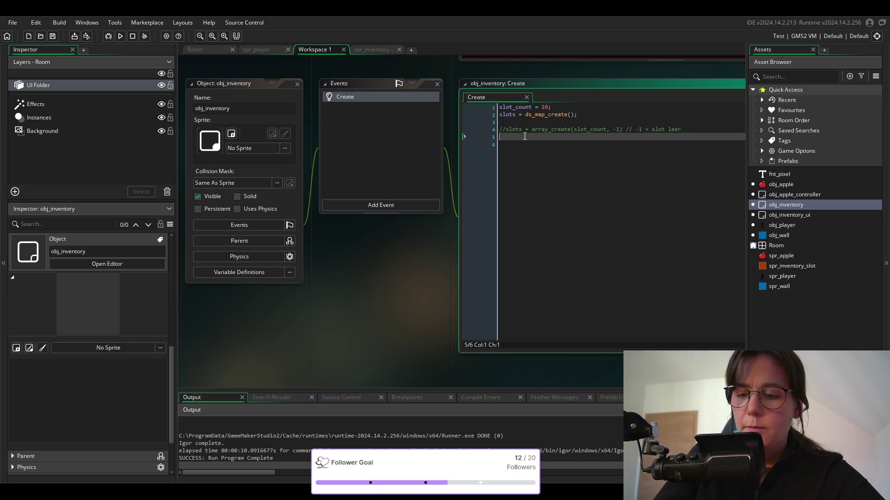
Remove the stray slash and tidy the blank lines below the slots map line.
text(/)
key(BackSpace)
key(Up)
key(Up)
key(Up)
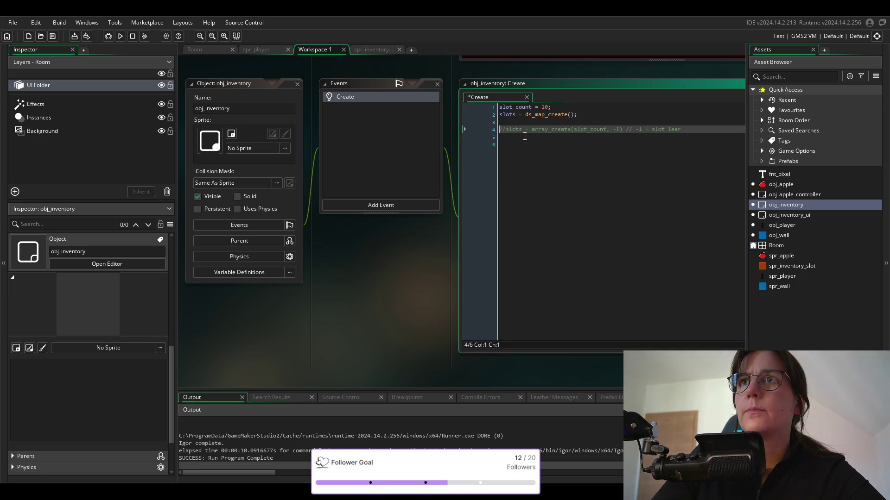
key(End)
key(Return)
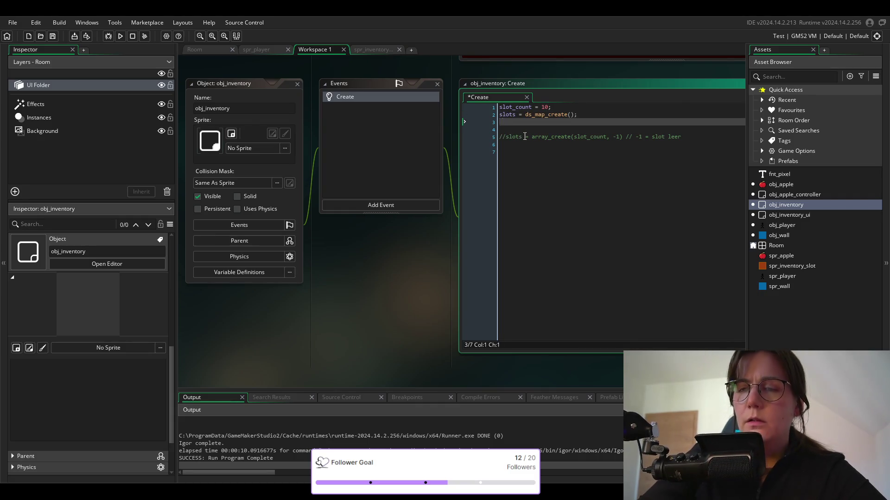
key(BackSpace)
key(BackSpace)
key(BackSpace)
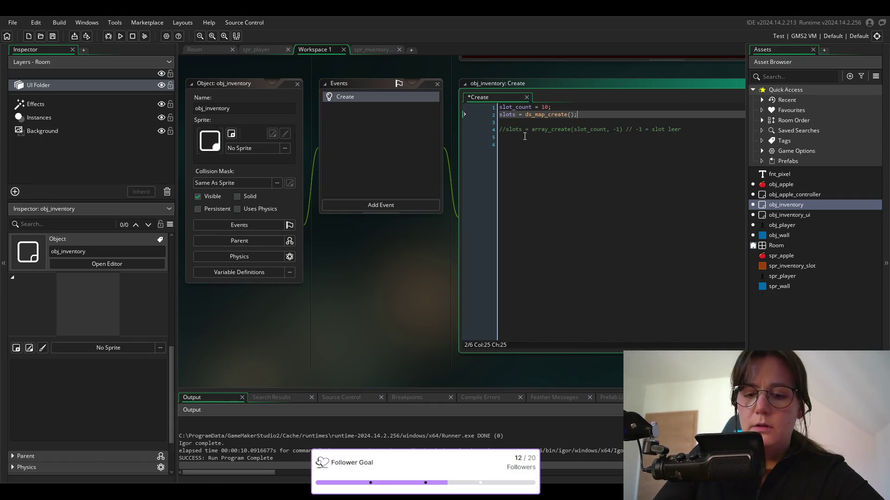
Try a ds_map_size call, delete it again, save, and open obj_apple.
text(ds_map)
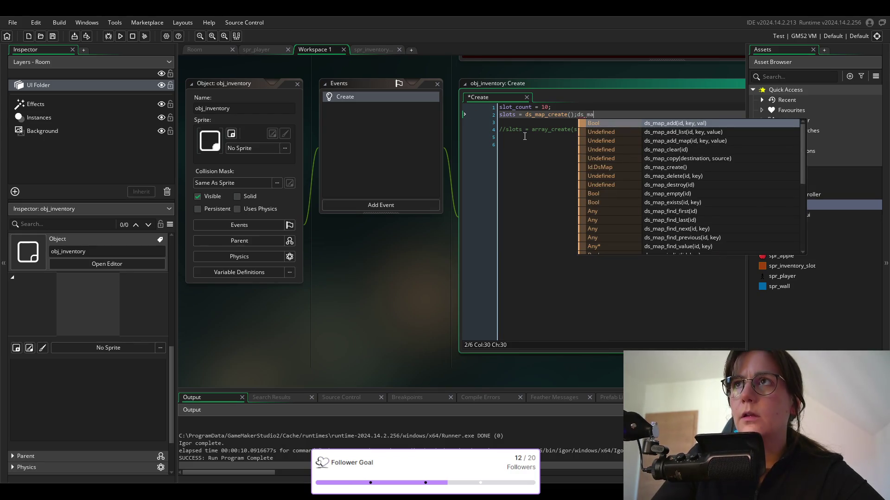
text(_si)
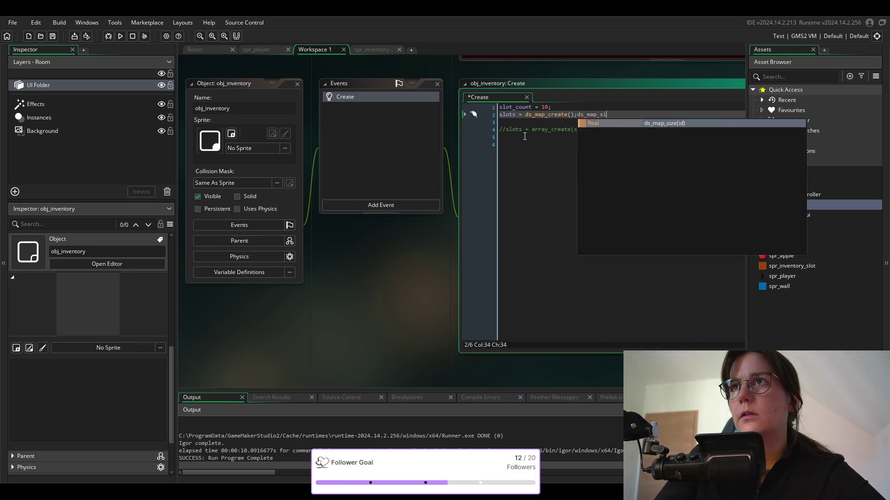
key(Return)
key(End)
key(ctrl+shift+Left)
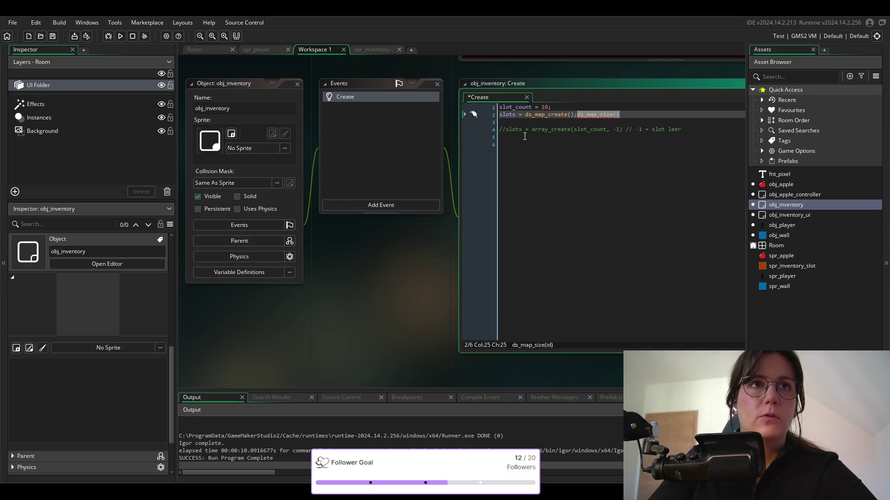
key(BackSpace)
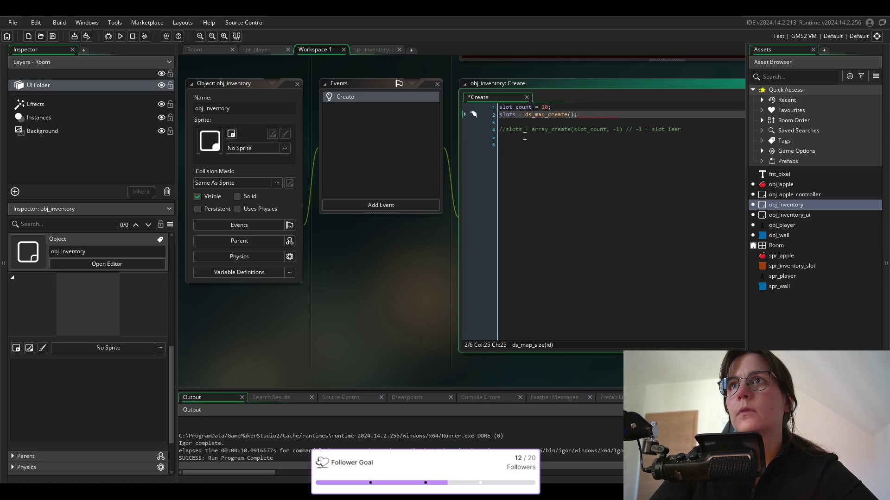
key(ctrl+s)
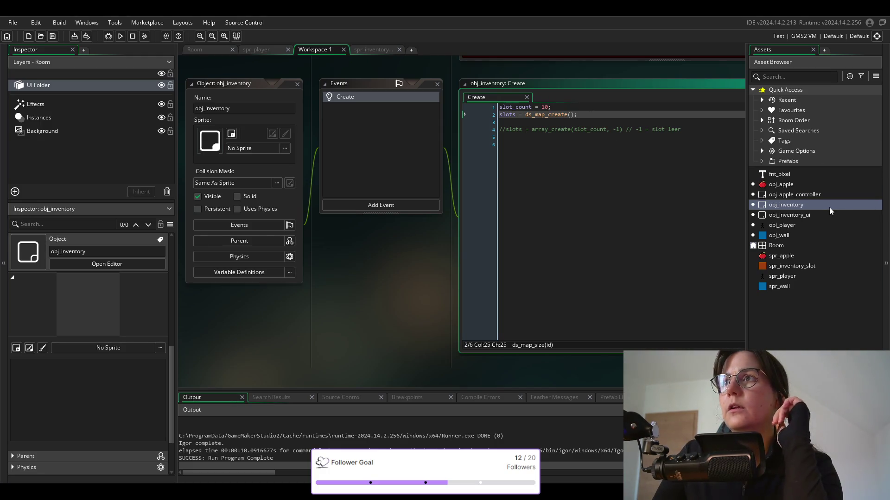
double_click(786, 185)
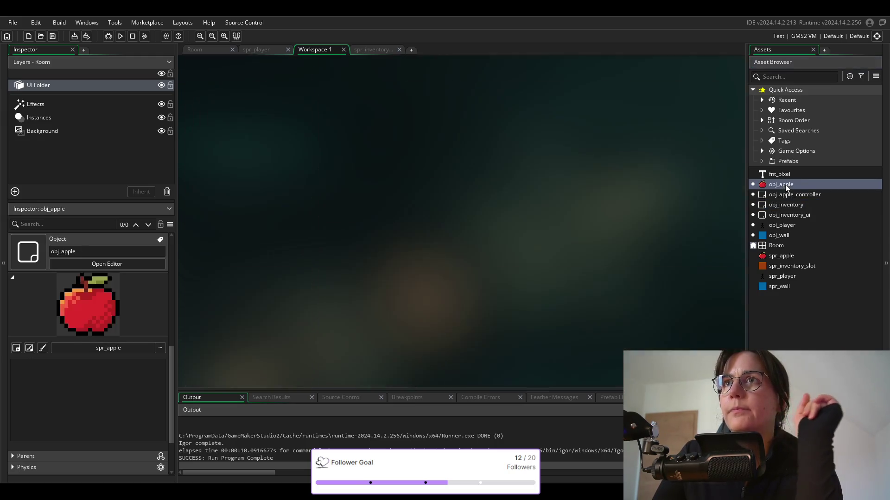
Comment out the old slot-array loop and delete the NEUE comment, stray slashes and empty line.
drag(501, 249, 500, 189)
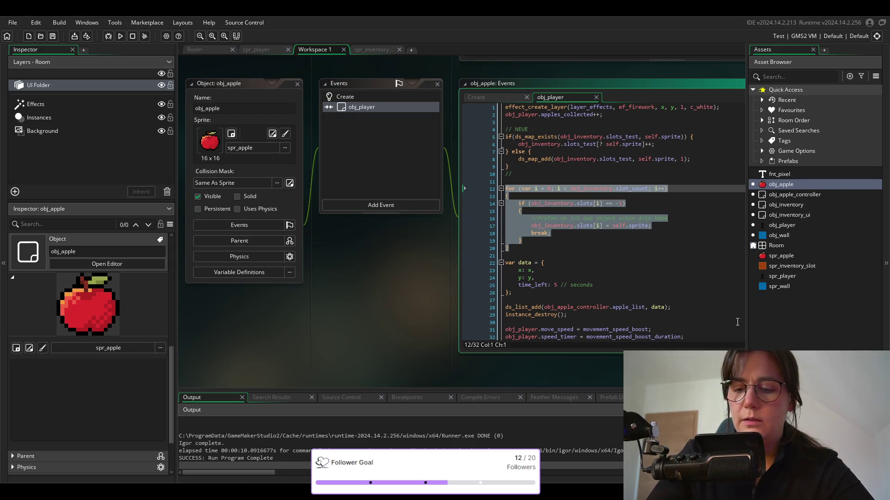
key(ctrl+k)
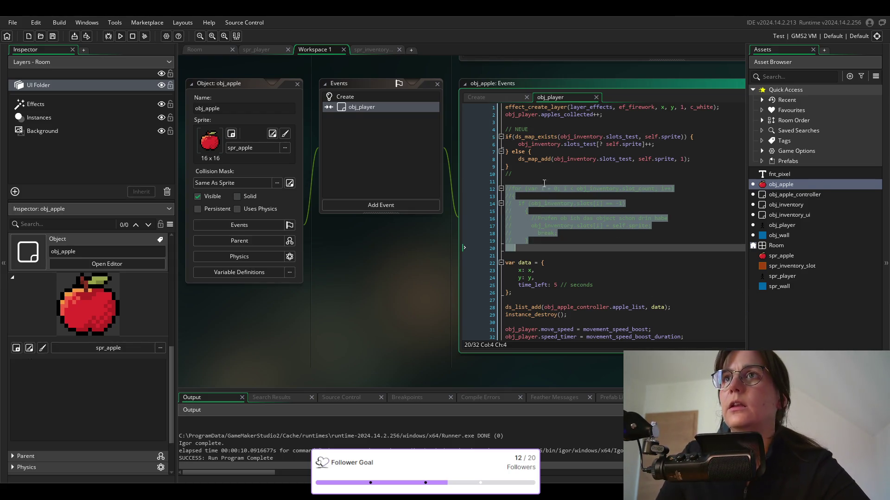
click(544, 184)
drag(528, 129, 511, 129)
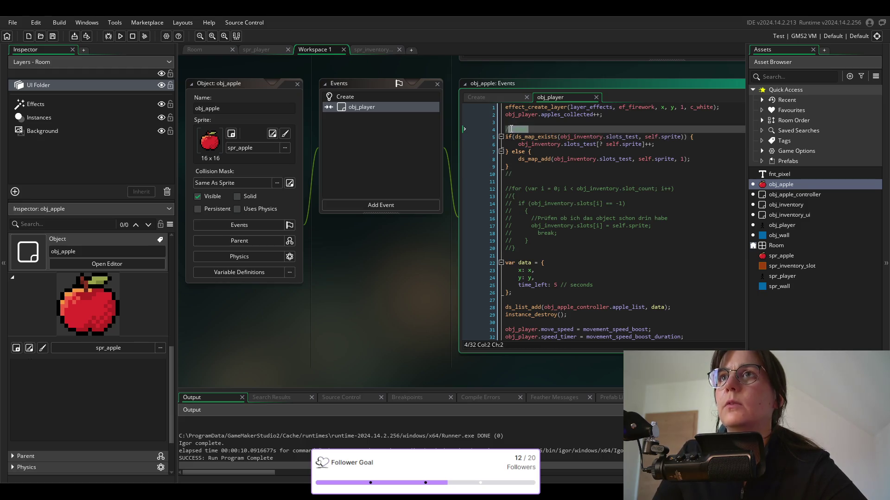
key(BackSpace)
key(BackSpace)
click(511, 174)
key(BackSpace)
key(BackSpace)
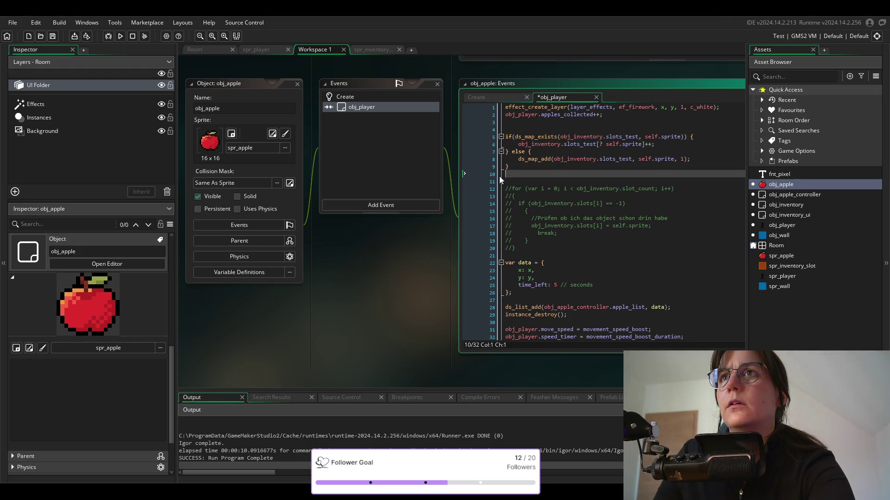
click(537, 129)
key(BackSpace)
click(538, 166)
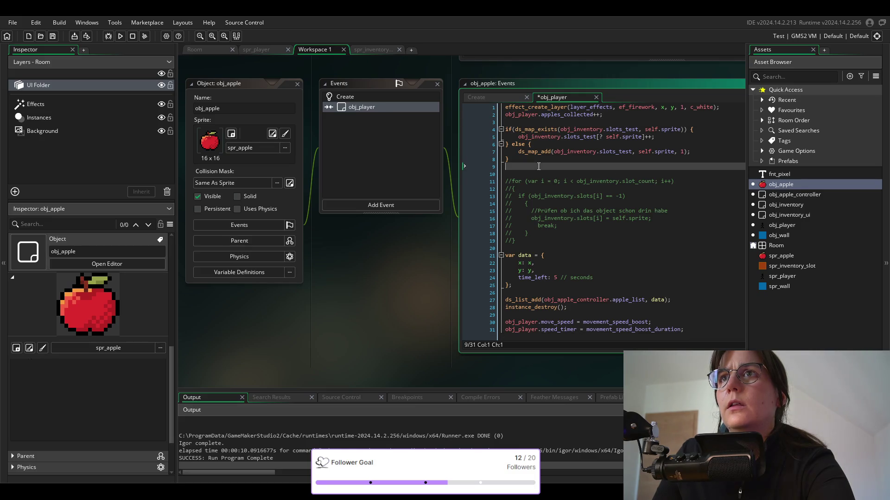
Add an //Inventory comment above the ds_map check and save the collision code.
scroll(540, 308, down, 1)
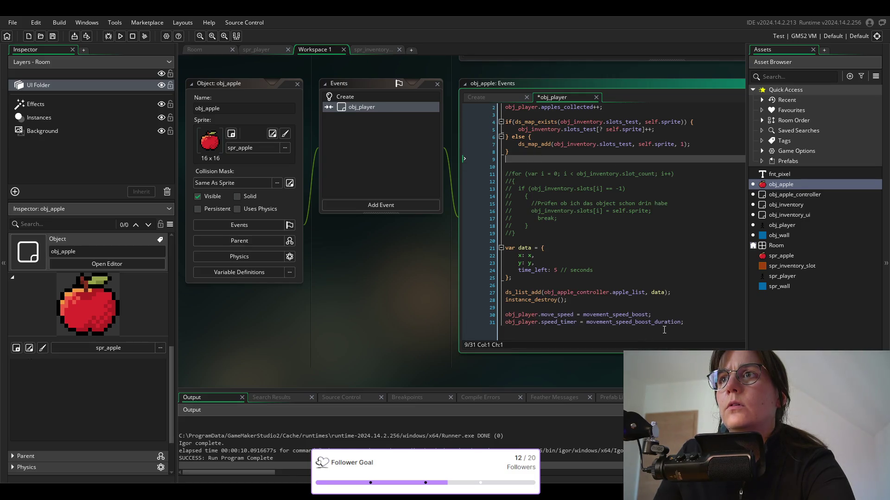
scroll(579, 255, up, 1)
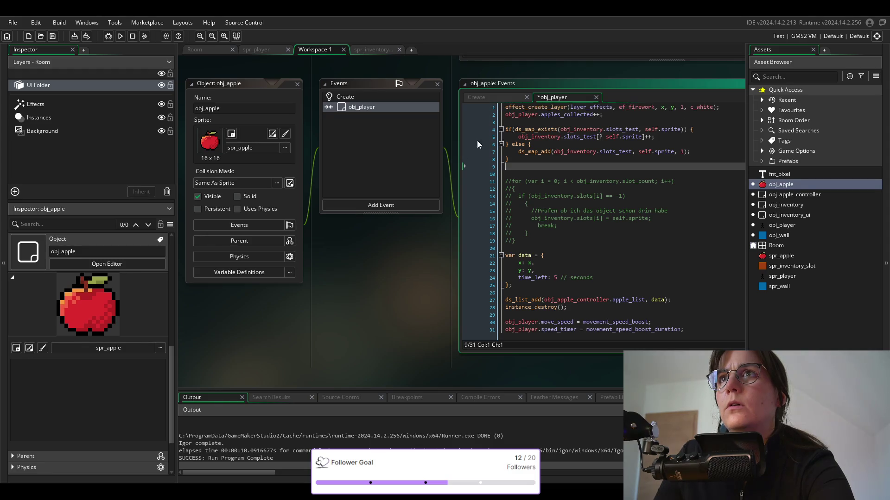
click(522, 123)
key(Return)
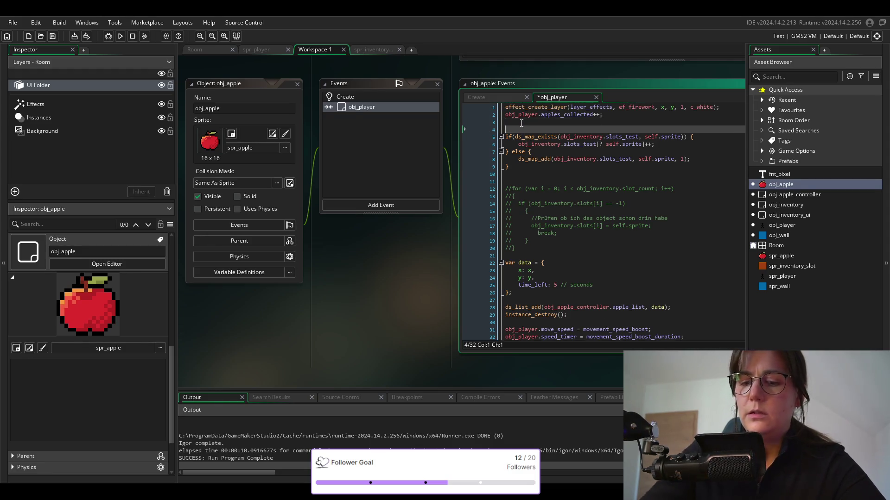
text(//Inve)
text(otry)
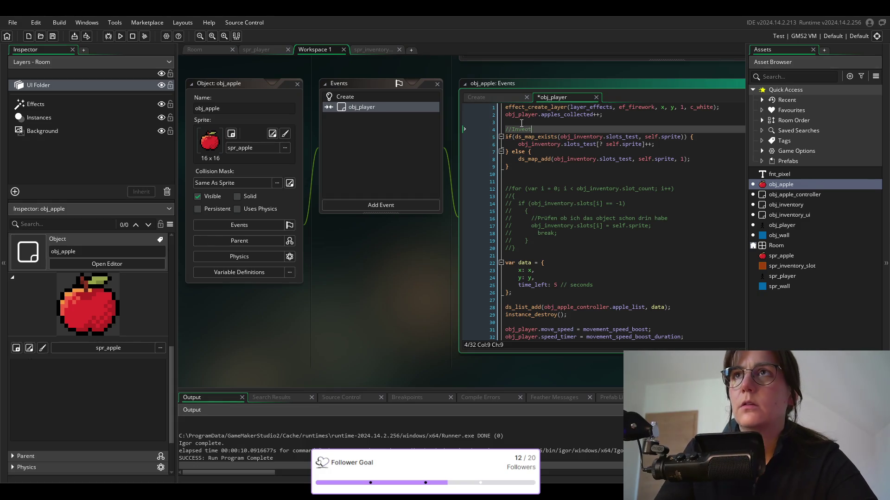
key(BackSpace)
key(BackSpace)
key(BackSpace)
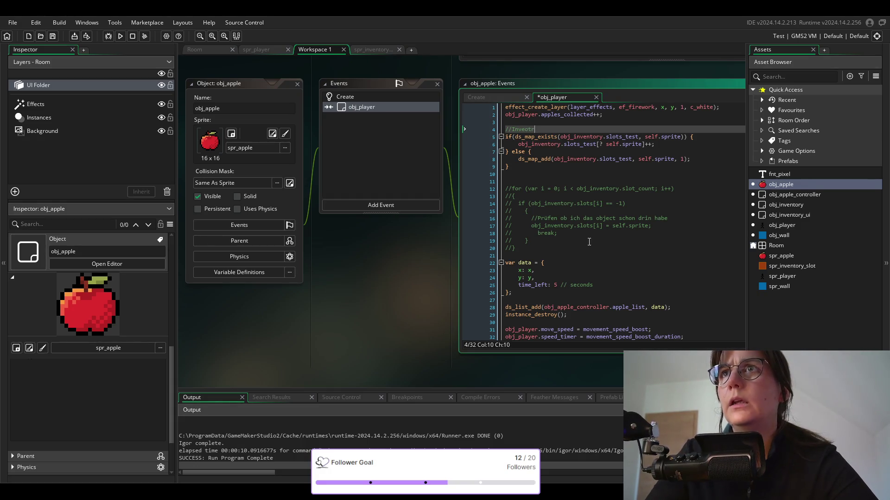
text(ntory)
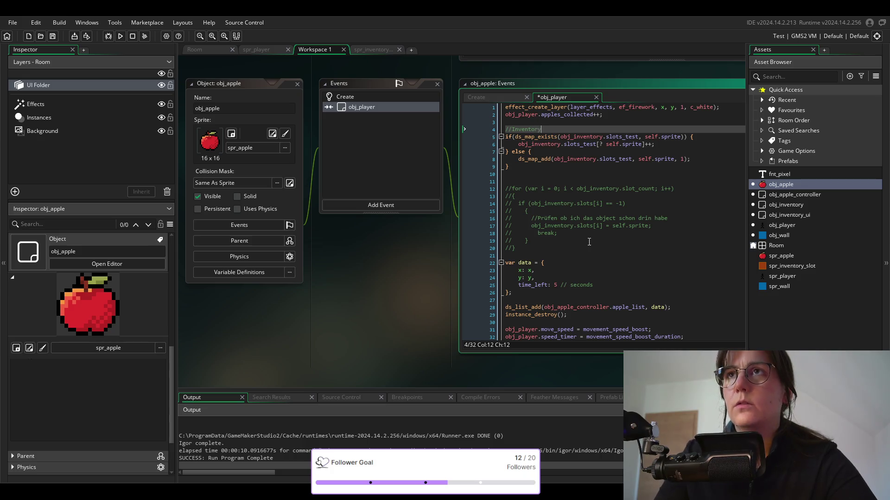
key(ctrl+s)
click(597, 151)
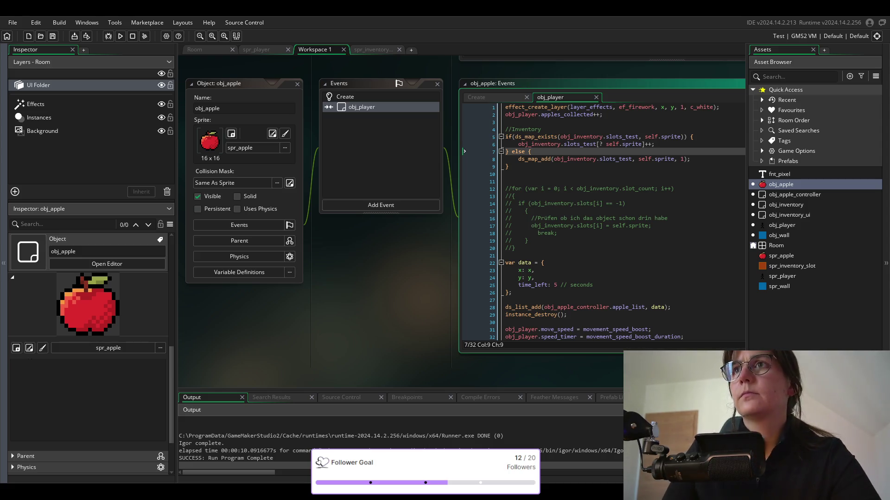
drag(518, 144, 644, 144)
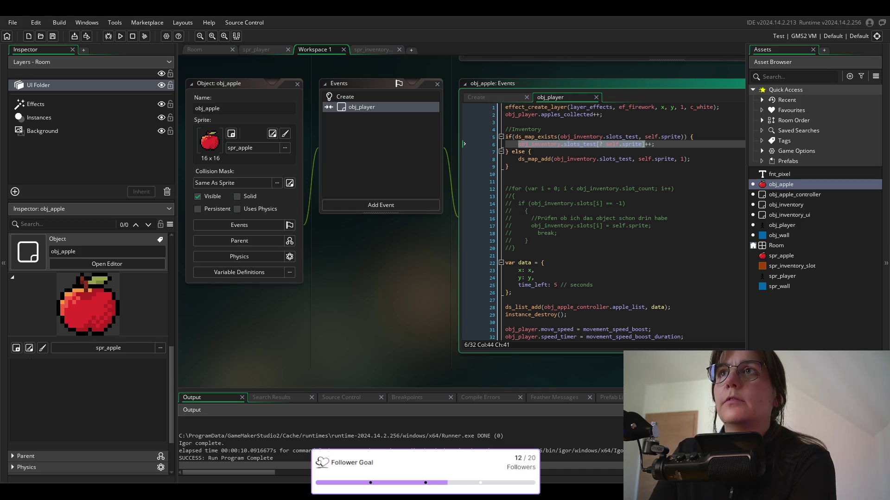
right_click(598, 145)
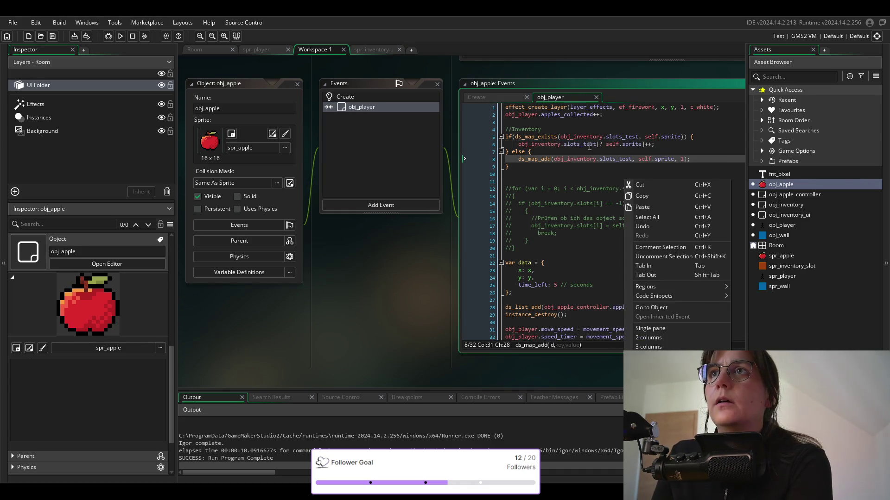
click(597, 145)
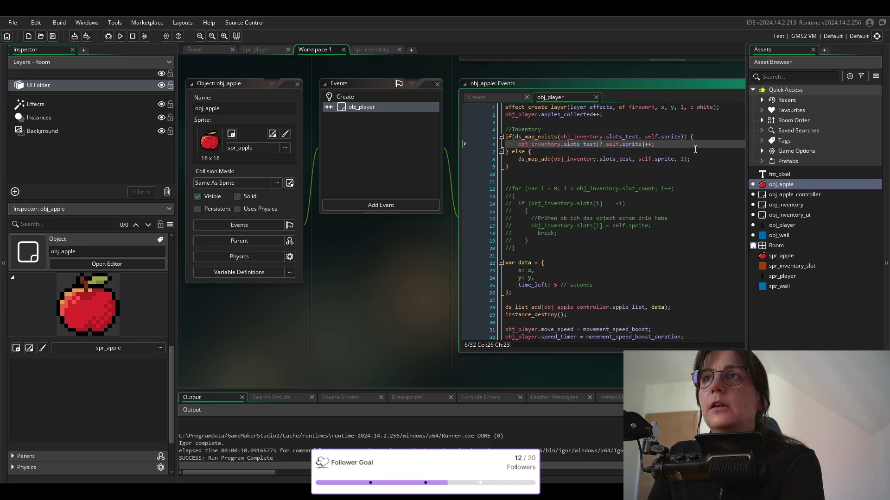
click(604, 144)
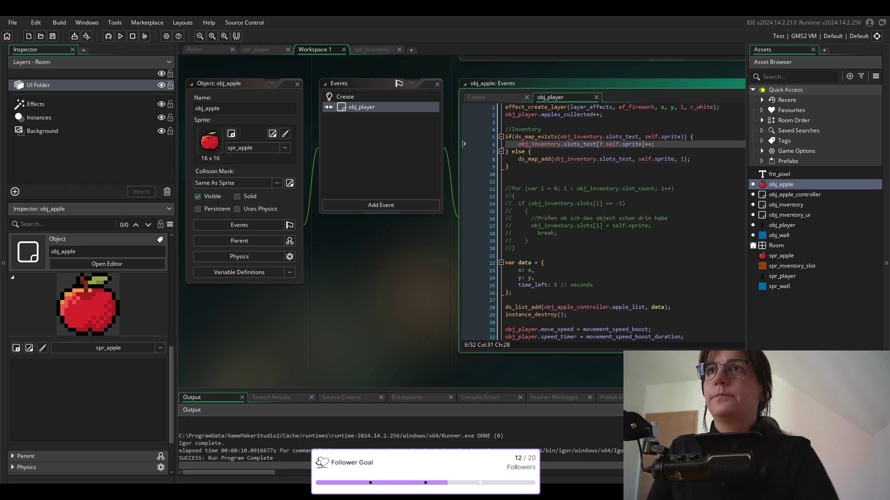
key(Down)
key(Down)
key(Down)
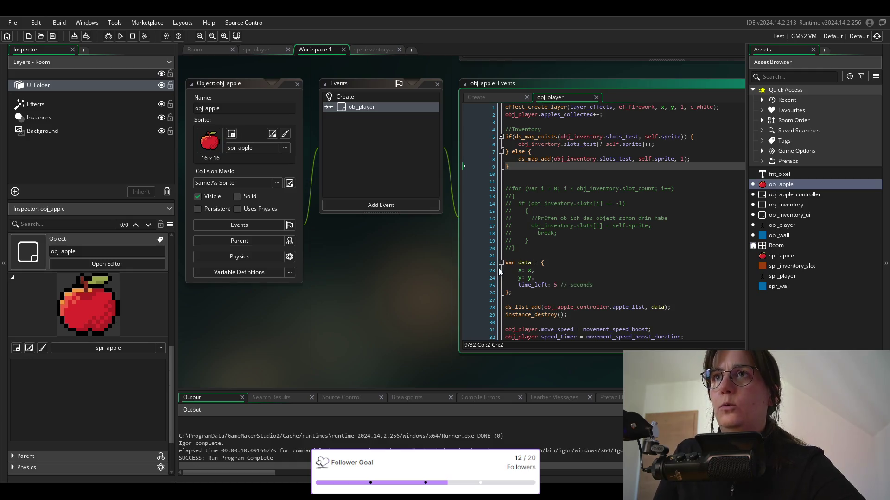
double_click(791, 216)
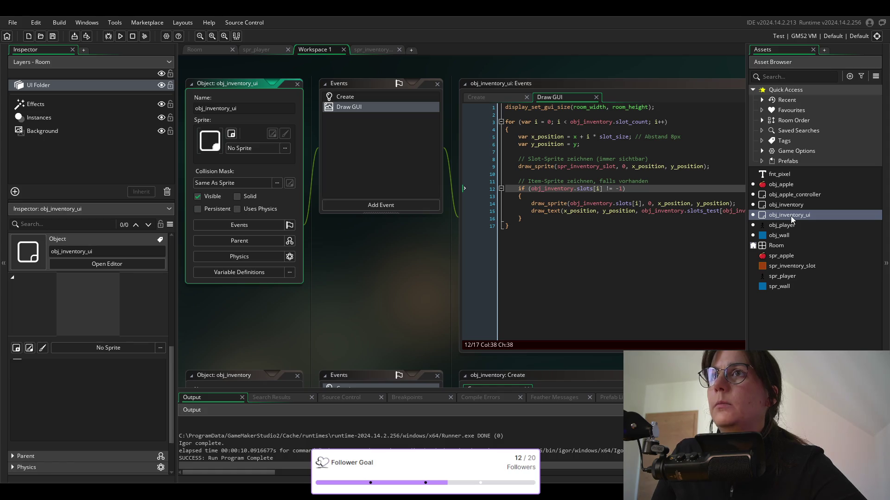
click(788, 206)
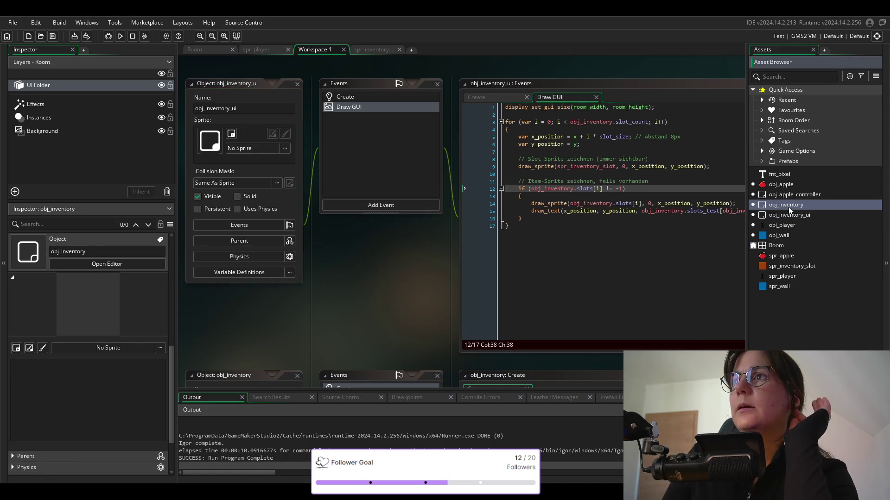
double_click(797, 209)
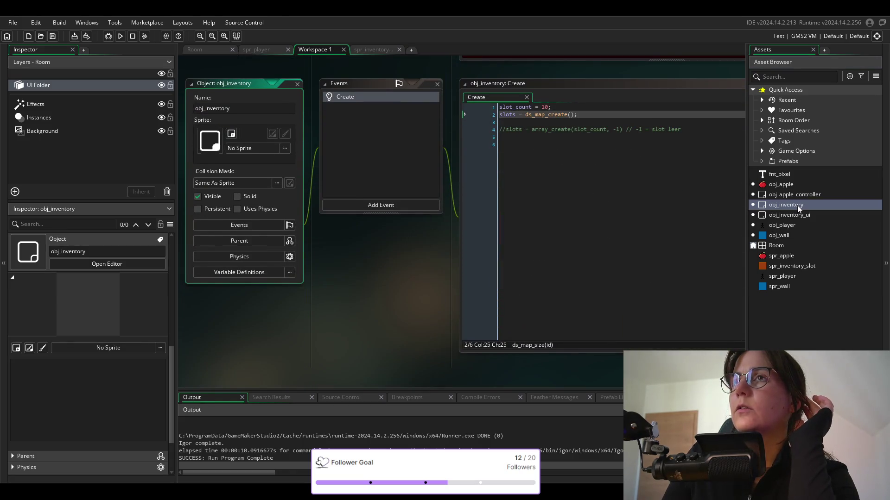
click(552, 107)
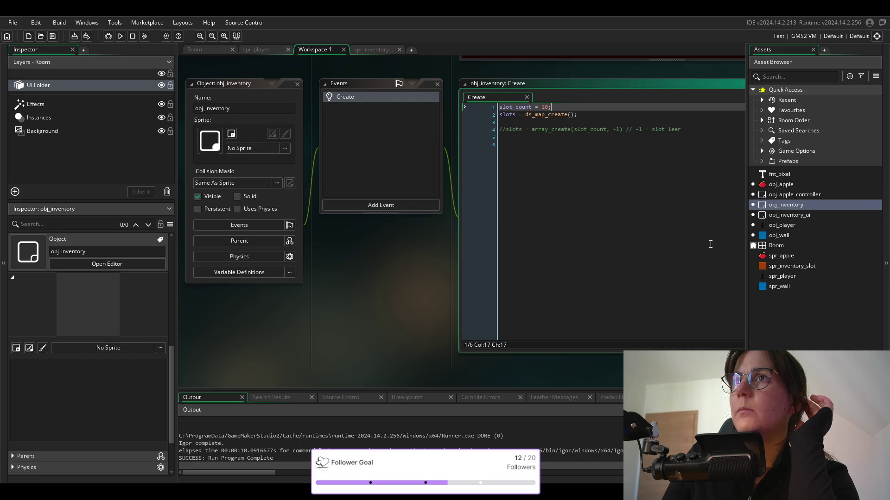
double_click(787, 214)
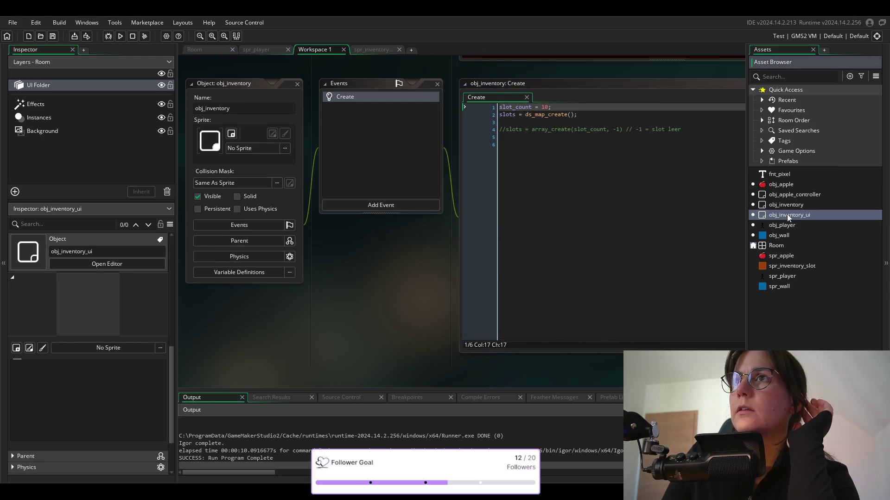
click(589, 173)
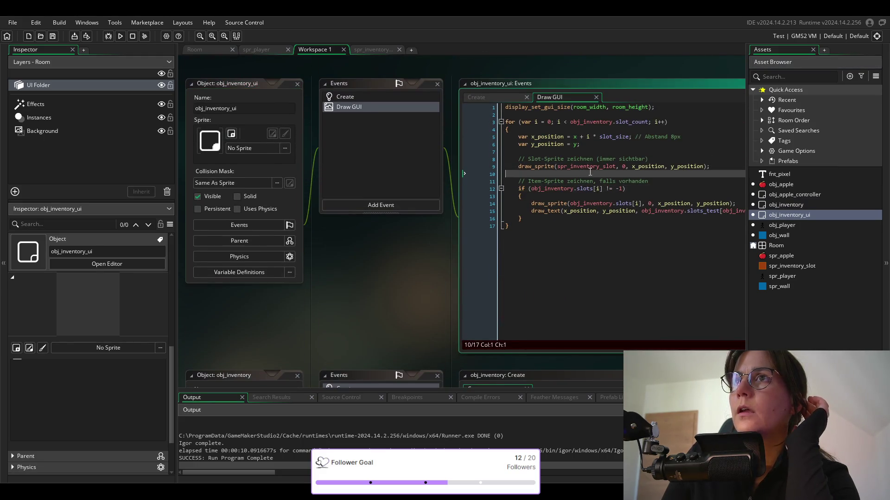
click(597, 122)
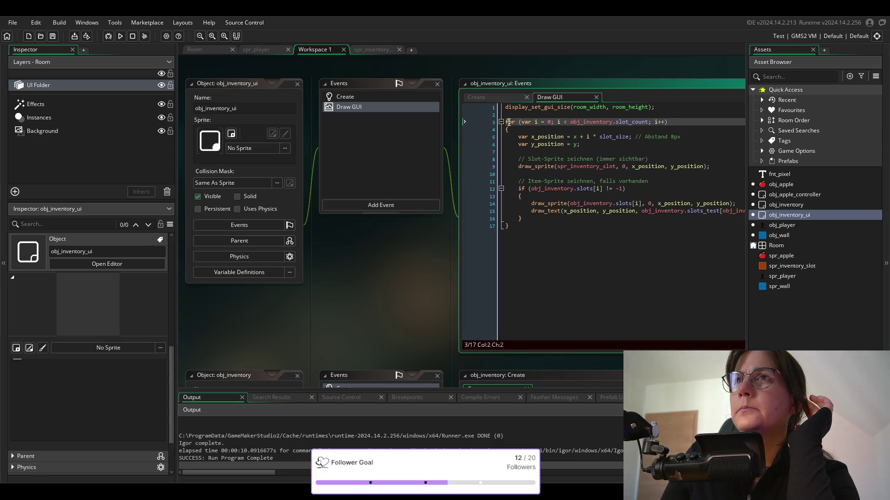
click(645, 122)
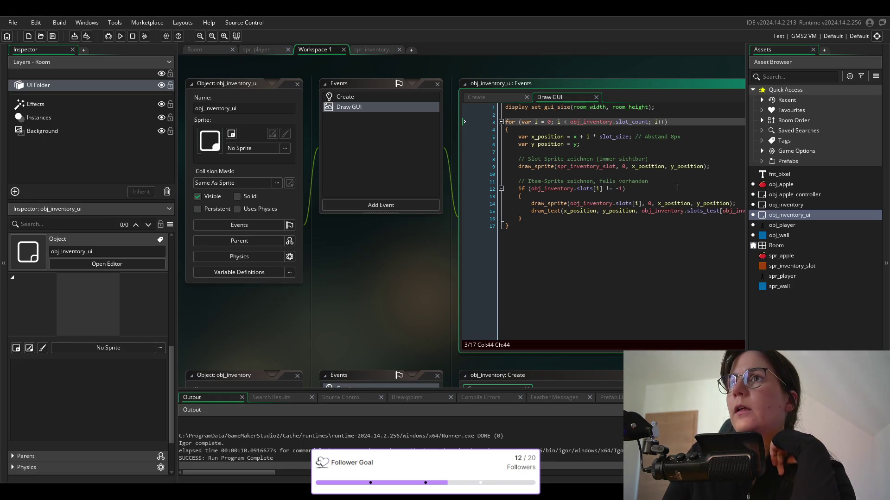
double_click(583, 189)
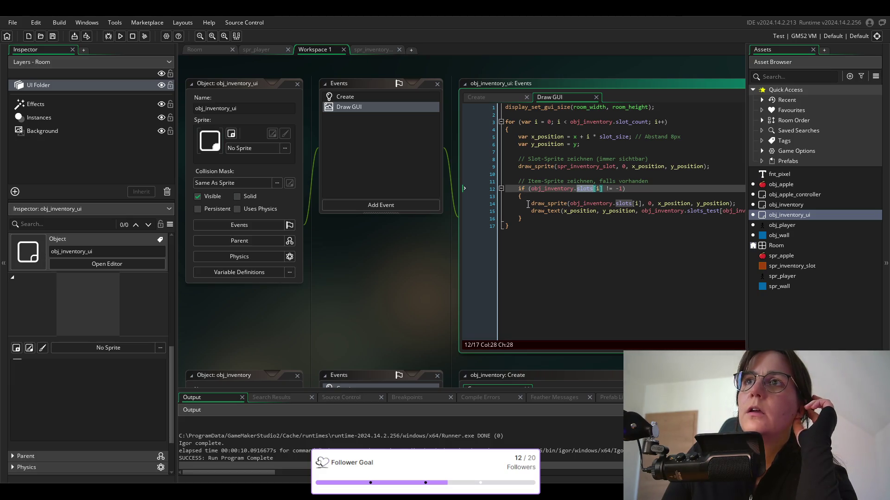
mouse_move(538, 201)
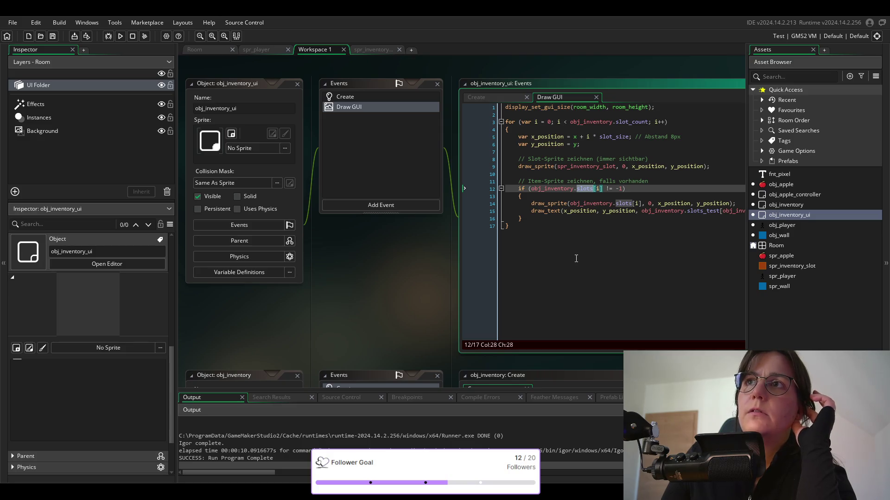
click(736, 204)
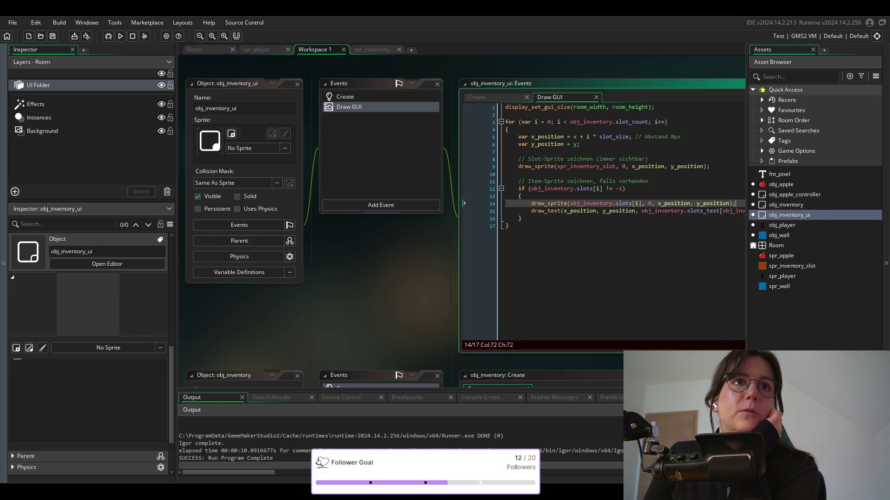
Inspect the draw_sprite call and slots uses on line 12, then bring up obj_inventory's Create code.
click(565, 204)
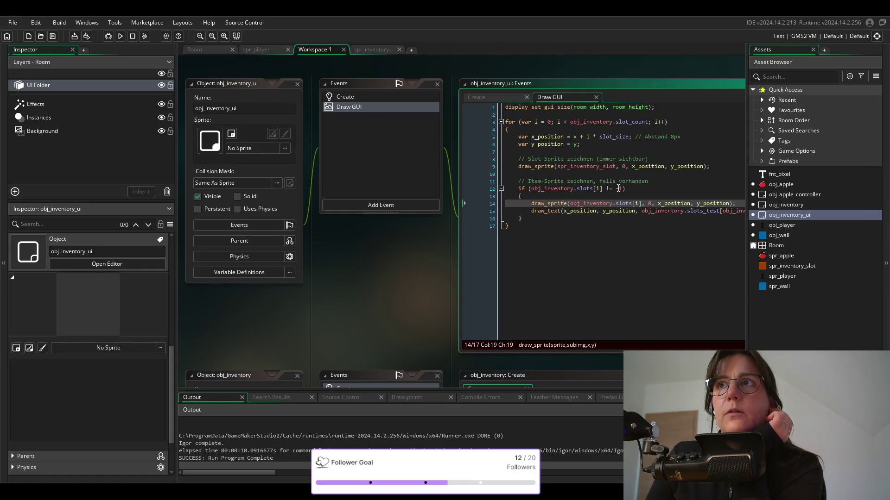
double_click(568, 182)
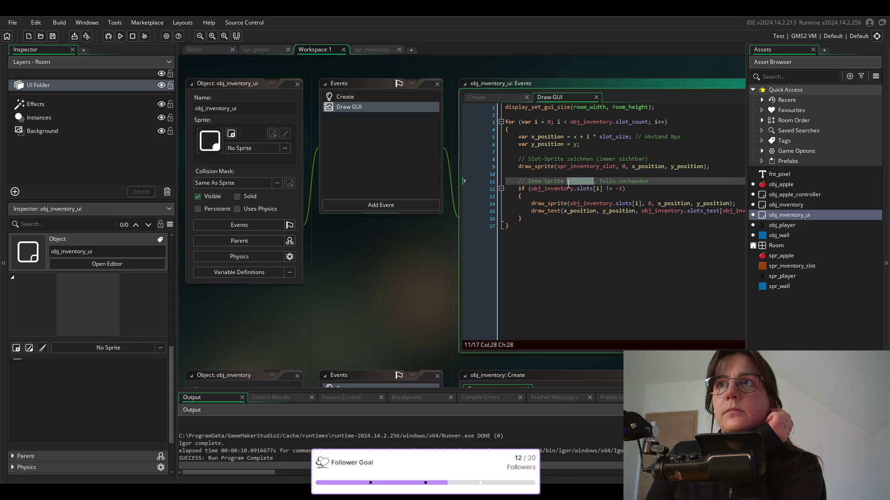
click(609, 182)
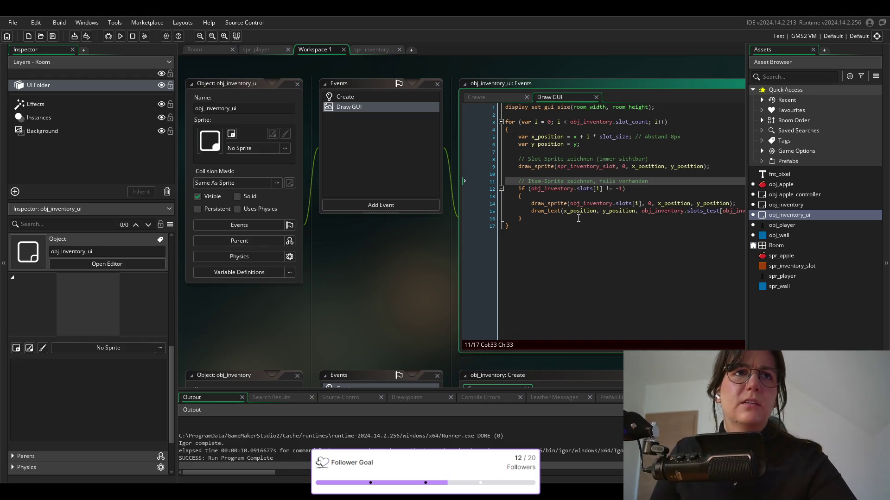
click(663, 183)
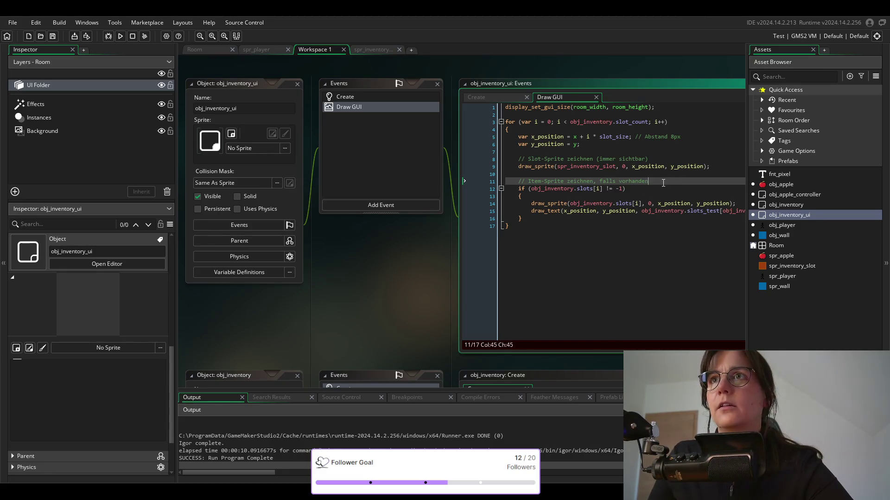
click(552, 188)
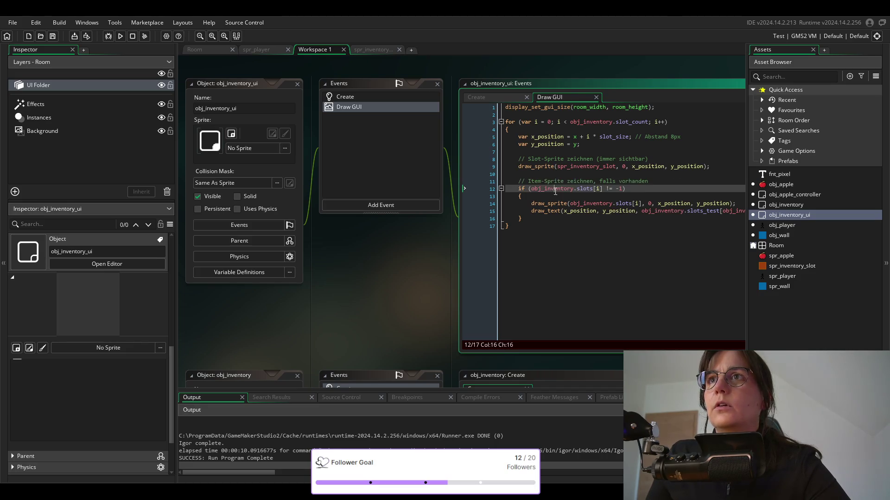
click(593, 188)
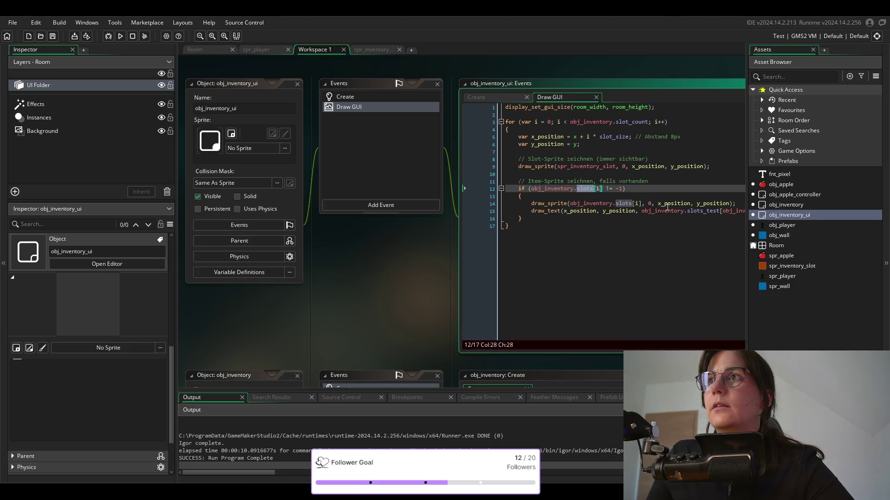
double_click(786, 204)
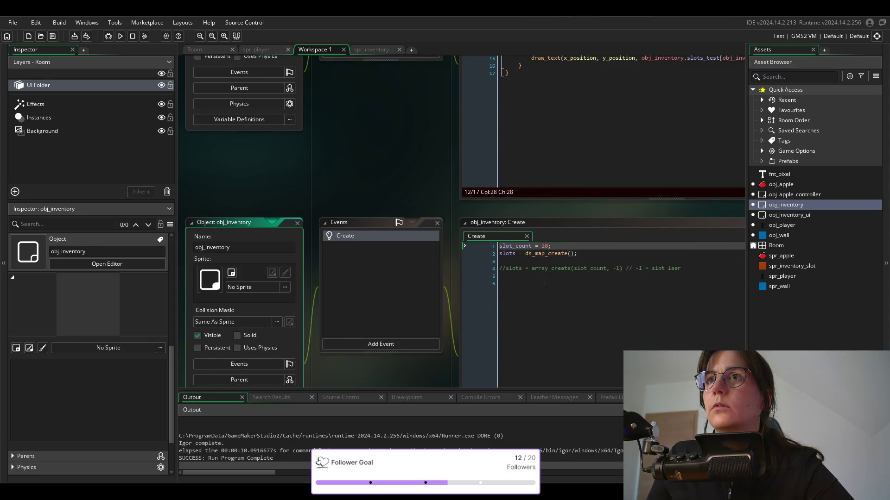
Check the obj_inventory.slots references on line 12 of the Draw GUI code.
click(585, 203)
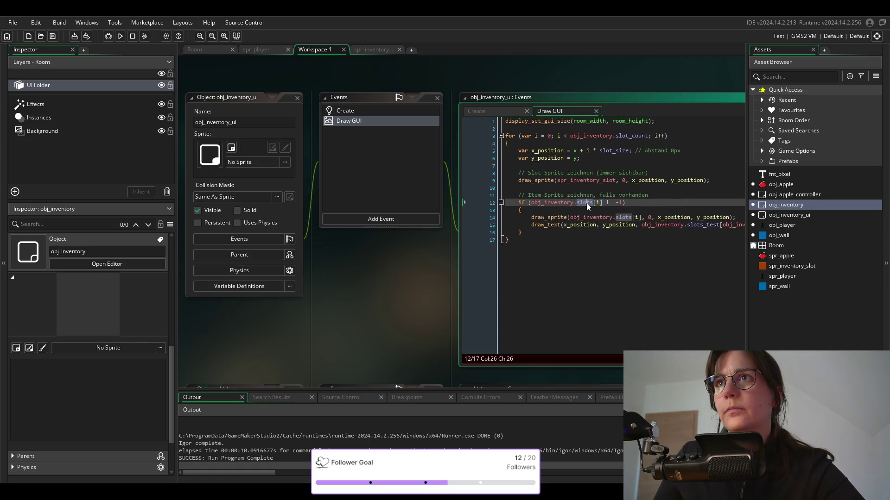
click(532, 203)
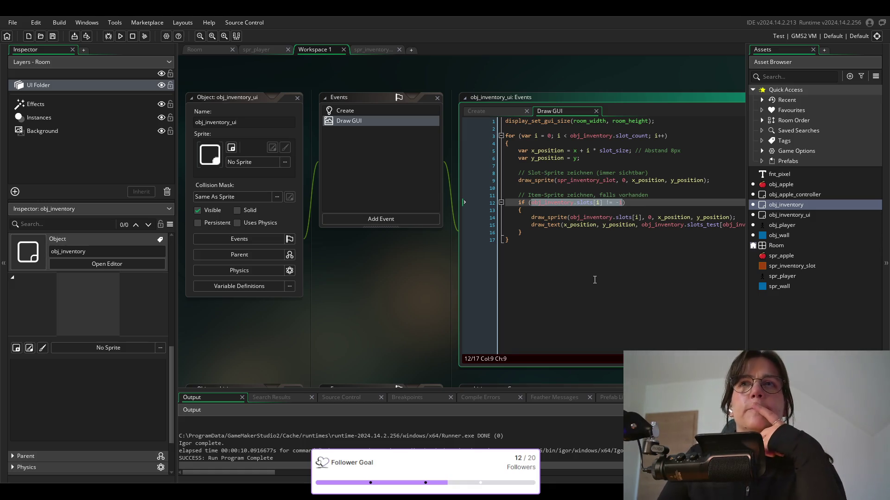
scroll(603, 281, down, 2)
scroll(603, 282, down, 2)
scroll(603, 284, up, 3)
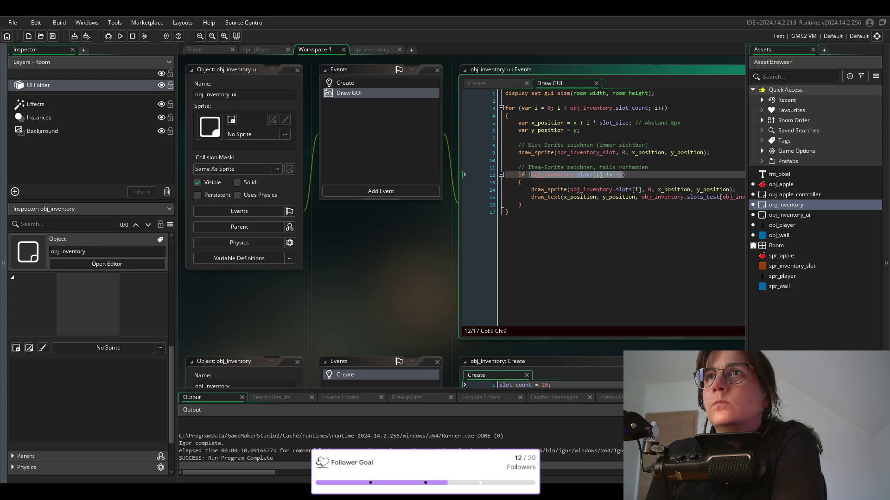
double_click(559, 175)
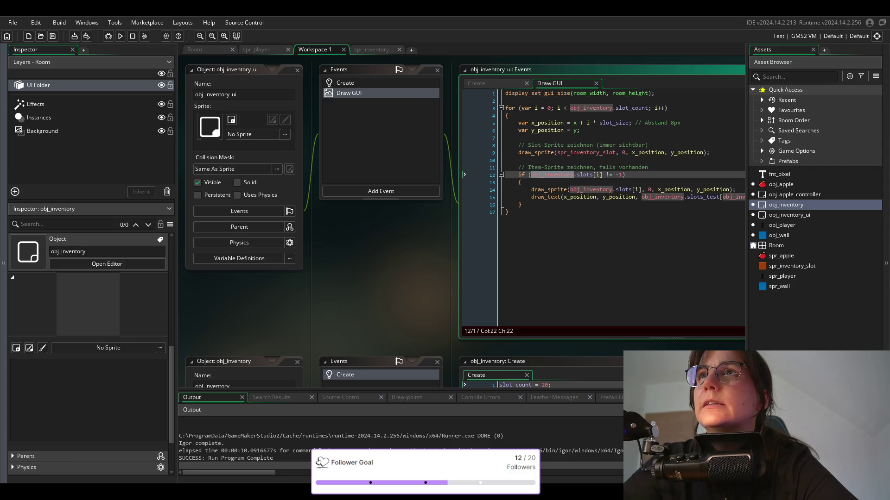
Select the item-drawing if block on lines 12–16 of the Draw GUI code.
click(590, 153)
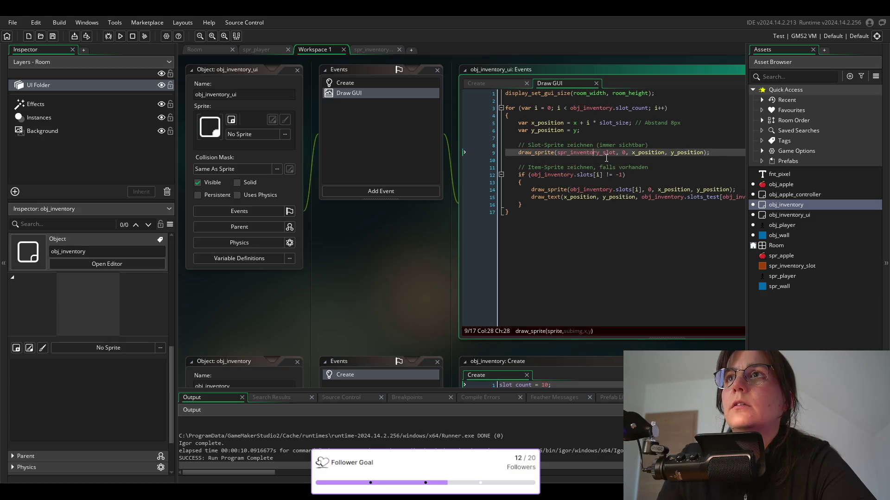
drag(717, 153, 494, 110)
click(630, 108)
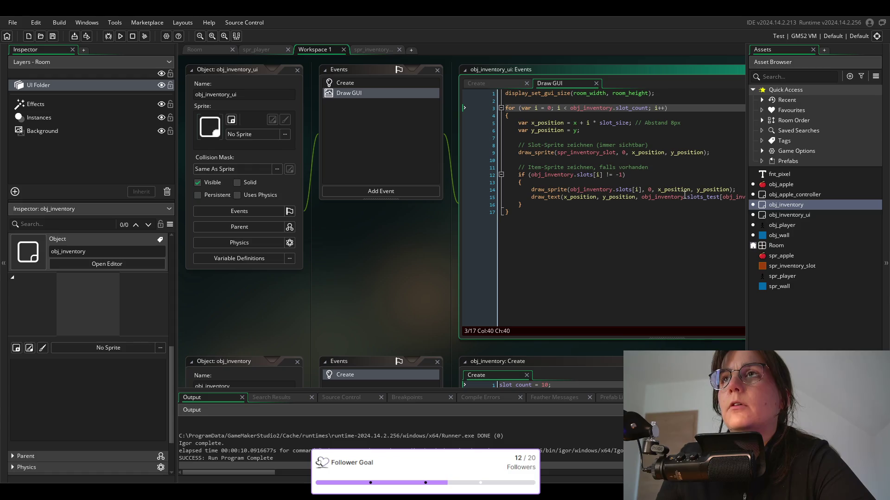
mouse_move(547, 196)
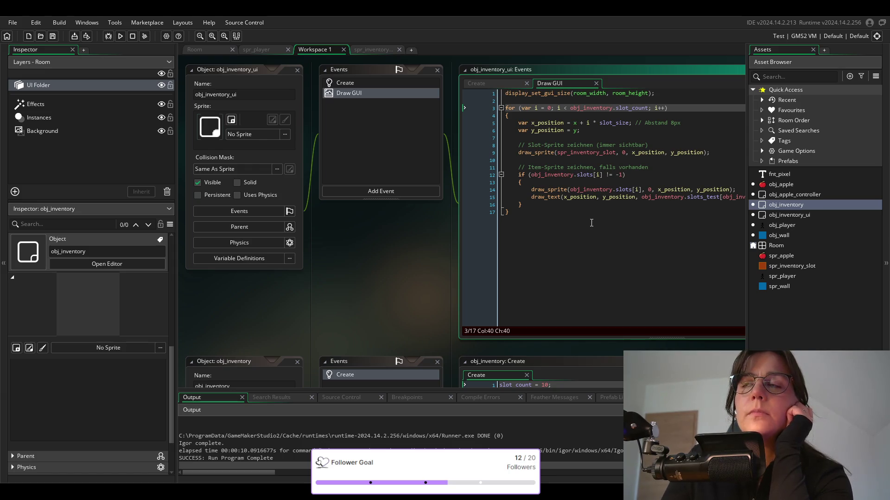
drag(523, 205, 515, 162)
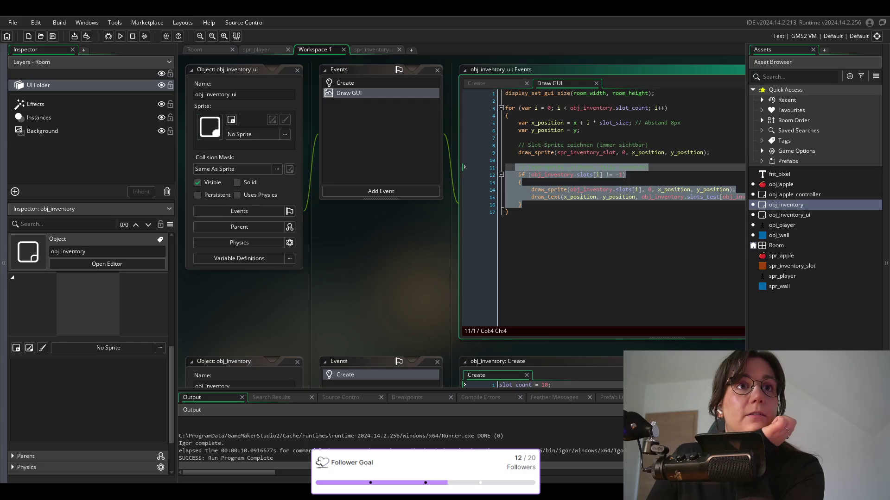
click(531, 206)
drag(532, 207, 517, 175)
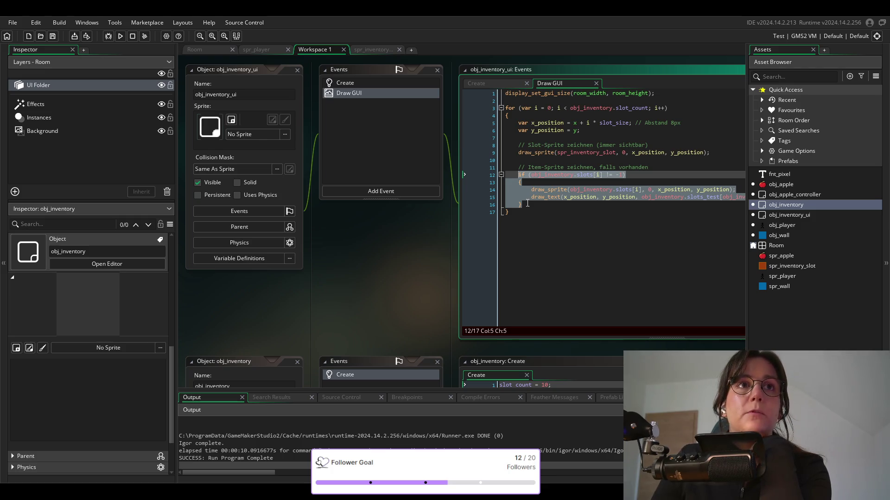
drag(534, 209, 516, 174)
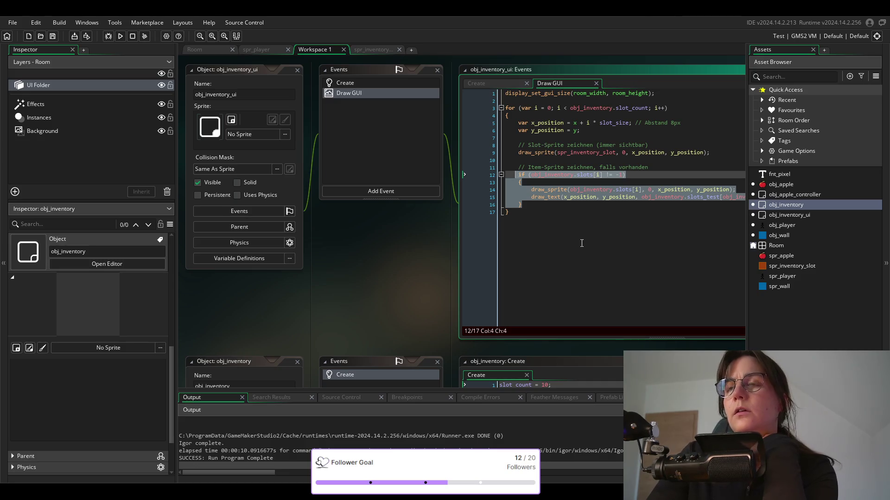
Comment out the if block with Ctrl+K, delete the line 11 comment, and add an empty line.
key(ctrl+k)
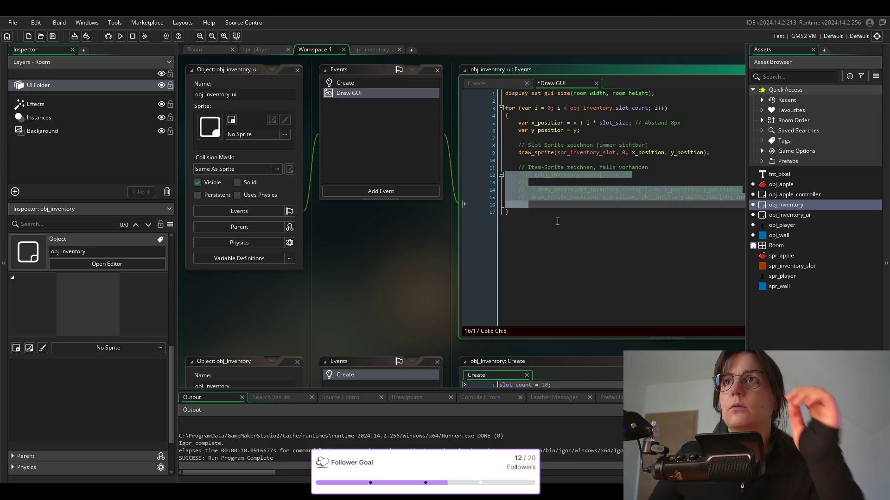
click(597, 167)
drag(665, 167, 518, 165)
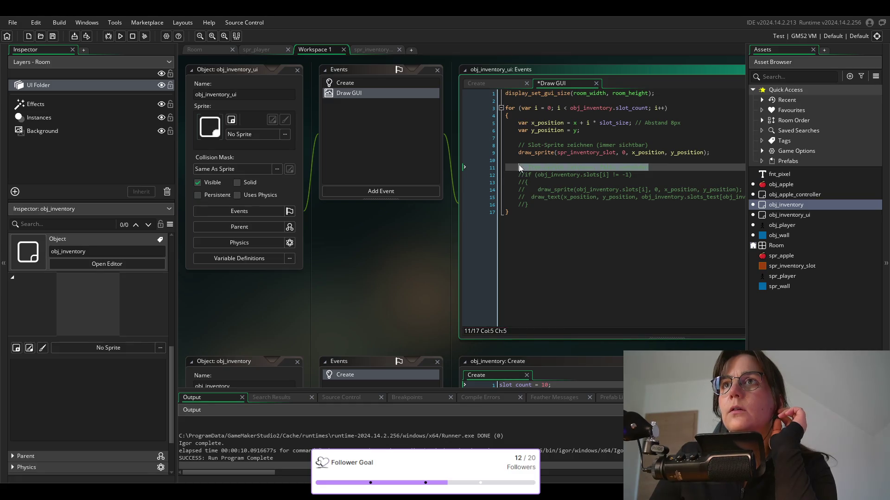
key(BackSpace)
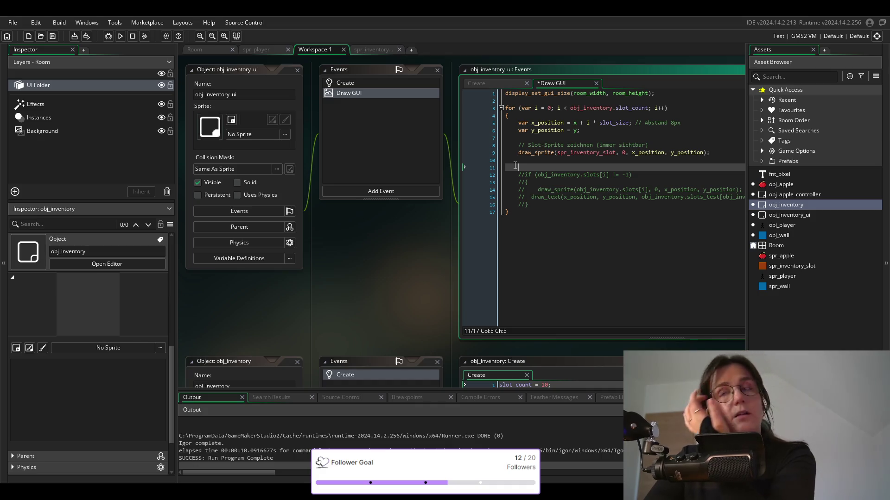
key(Return)
key(Up)
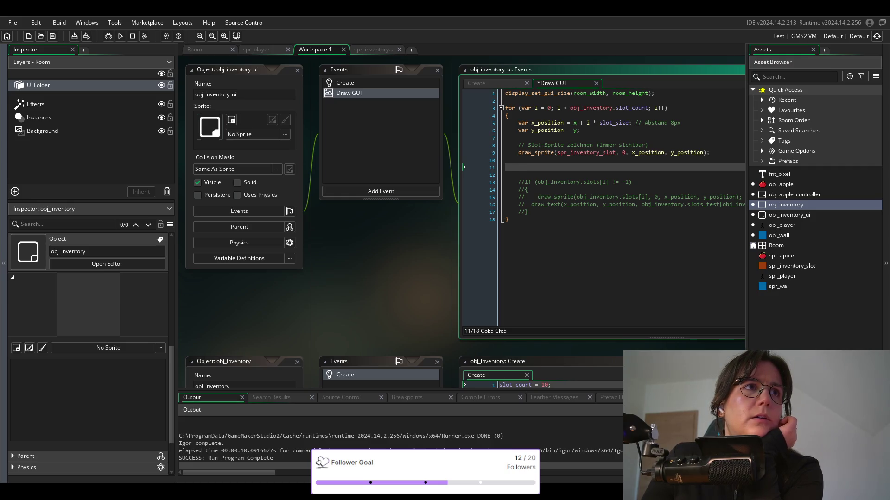
Start line 11 with var keys = ds_map_keys_to_array using autocomplete.
right_click(735, 150)
key(Escape)
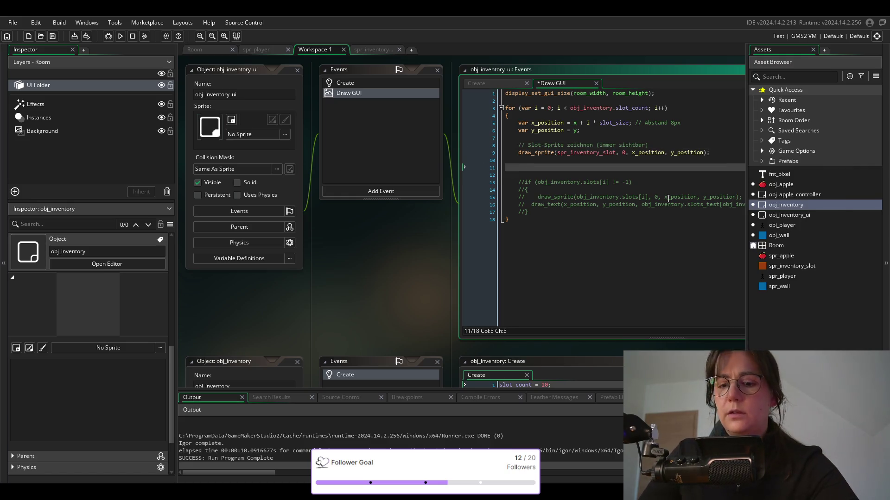
text(var )
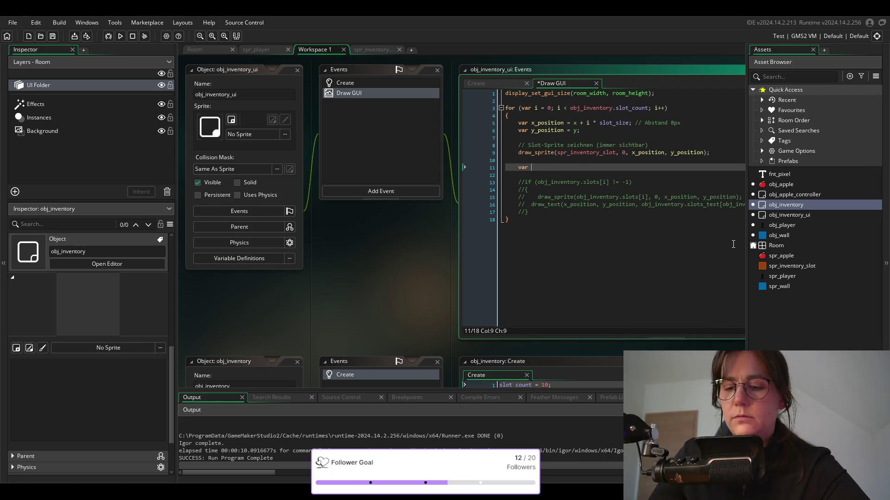
text(keys = )
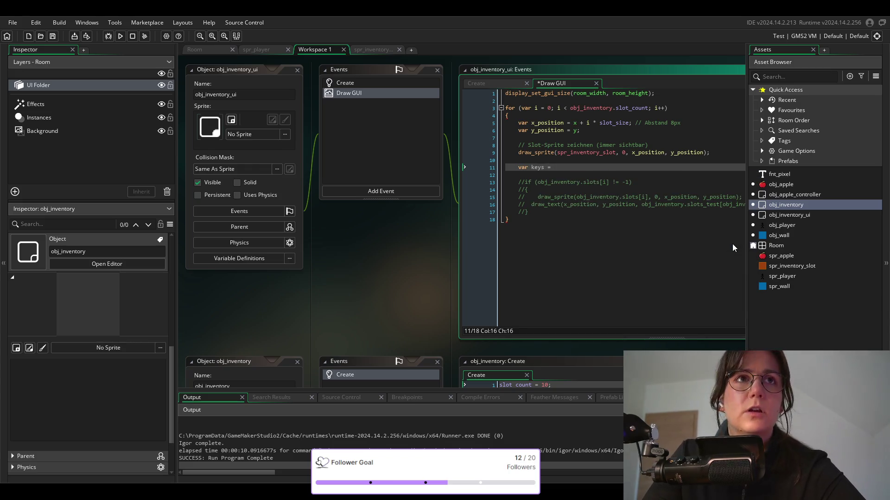
text(ds_ma)
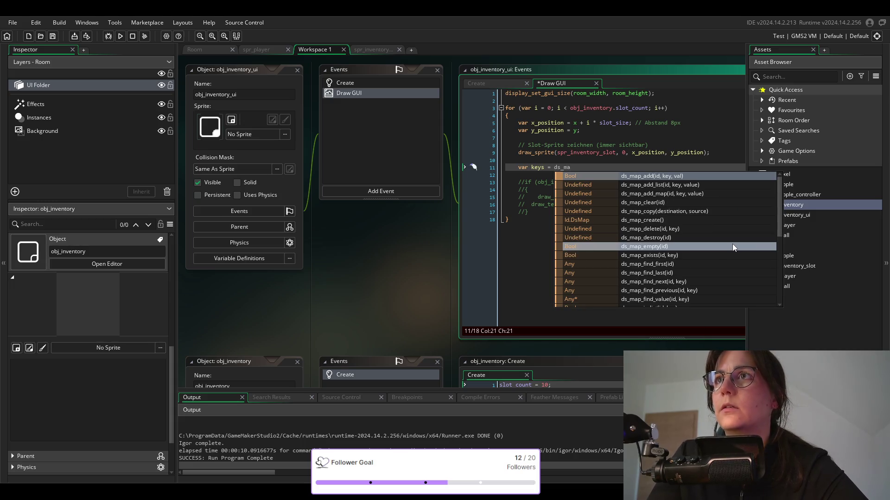
key(Down)
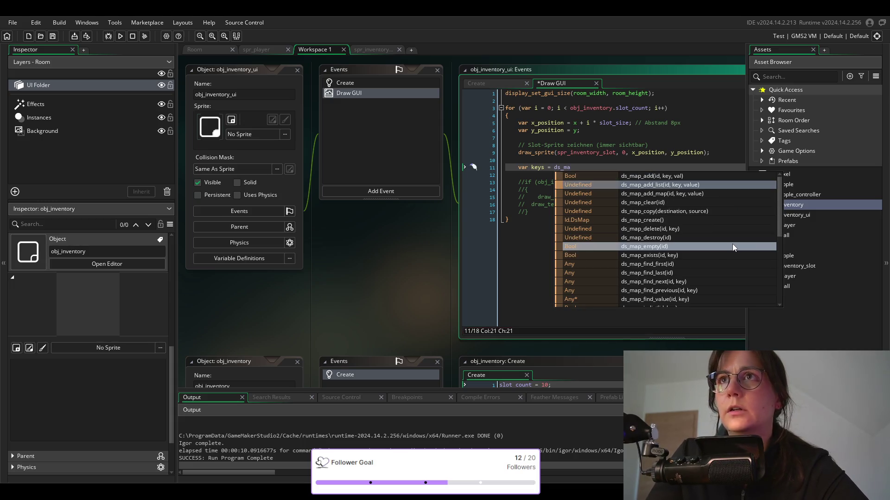
text(p_ke)
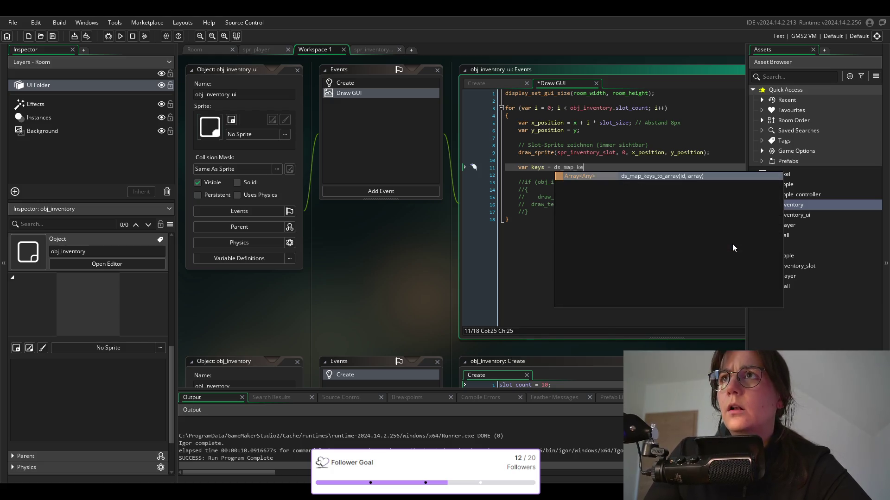
key(Return)
key(Right)
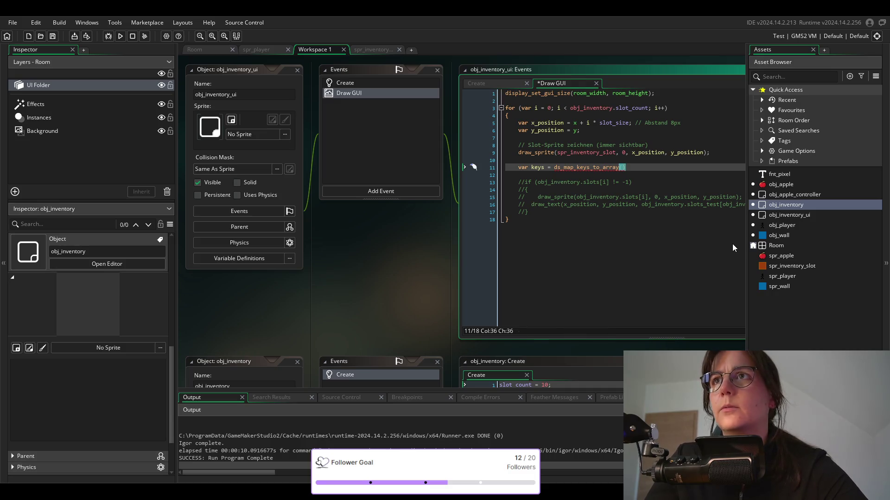
key(ctrl+shift+Left)
key(ctrl+shift+Left)
key(shift+Right)
key(shift+Right)
key(shift+Right)
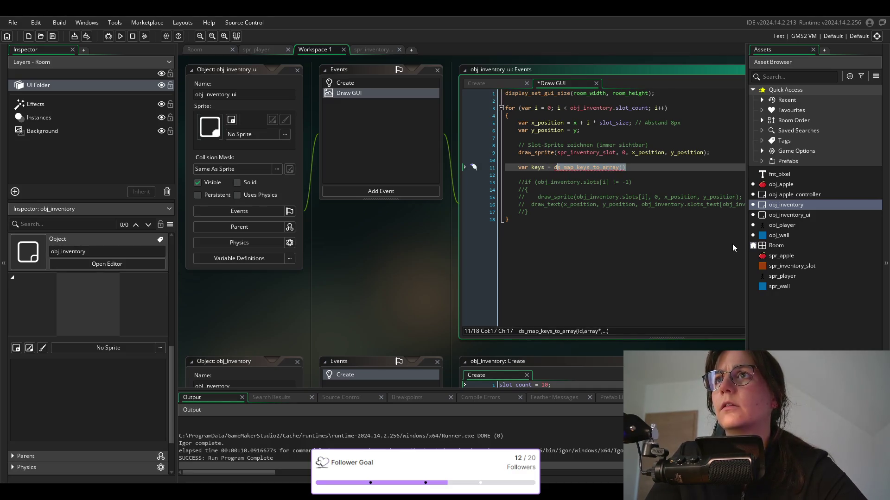
key(shift+Right)
key(shift+Right)
key(shift+Right)
key(Delete)
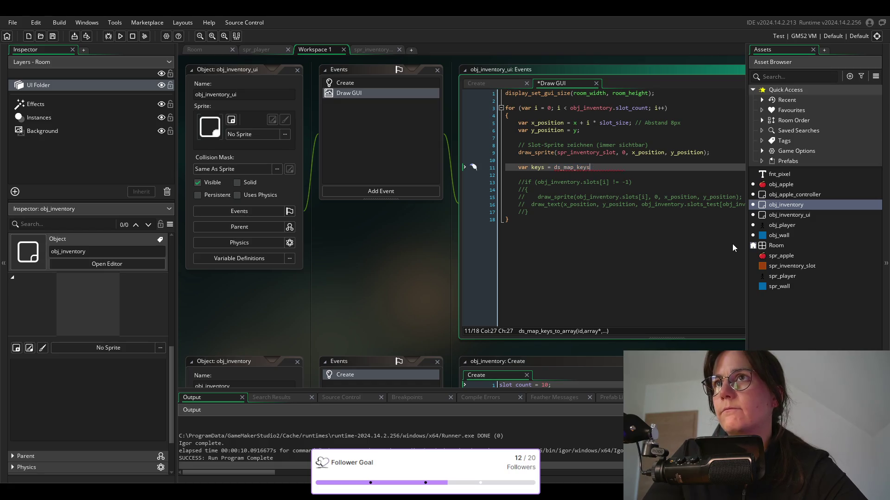
Pass obj_inventory.slots as its argument, close with a semicolon, and start a new line.
key(Return)
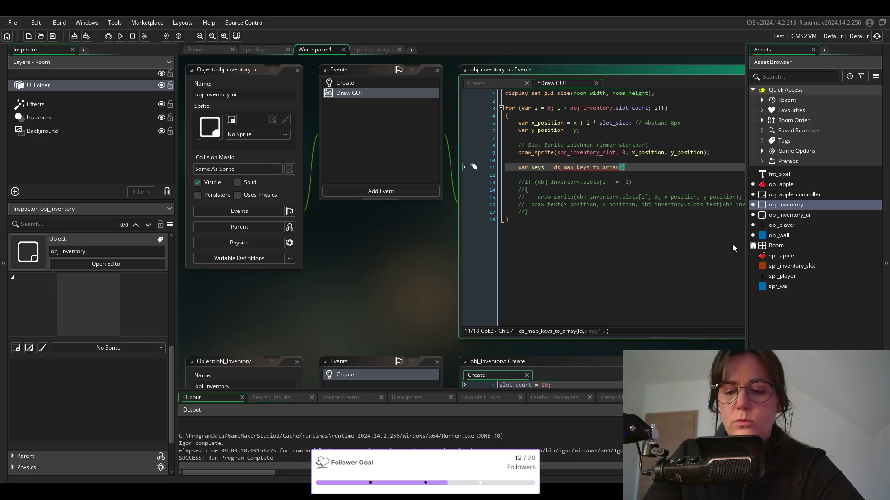
text(in)
key(BackSpace)
key(BackSpace)
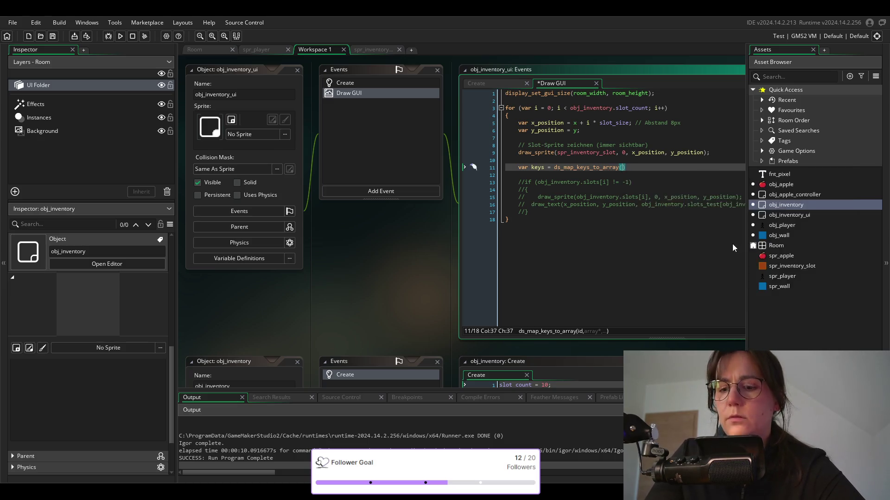
text(obj_)
key(Return)
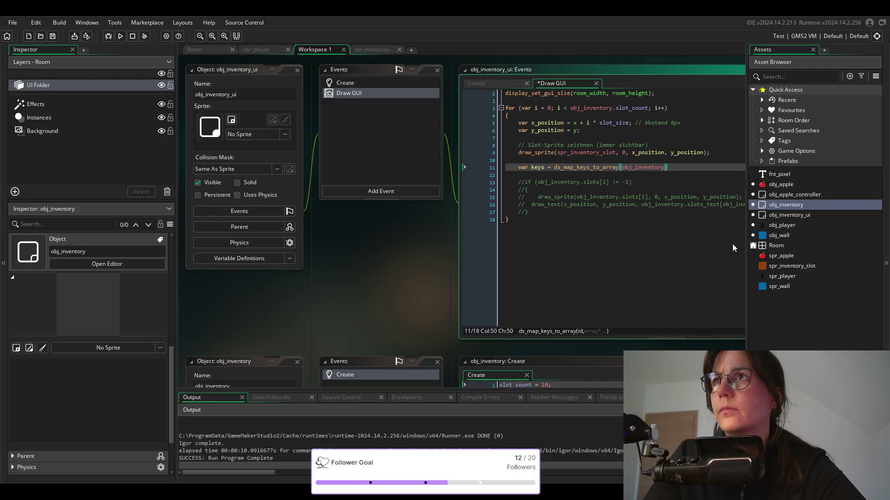
text(.)
key(Return)
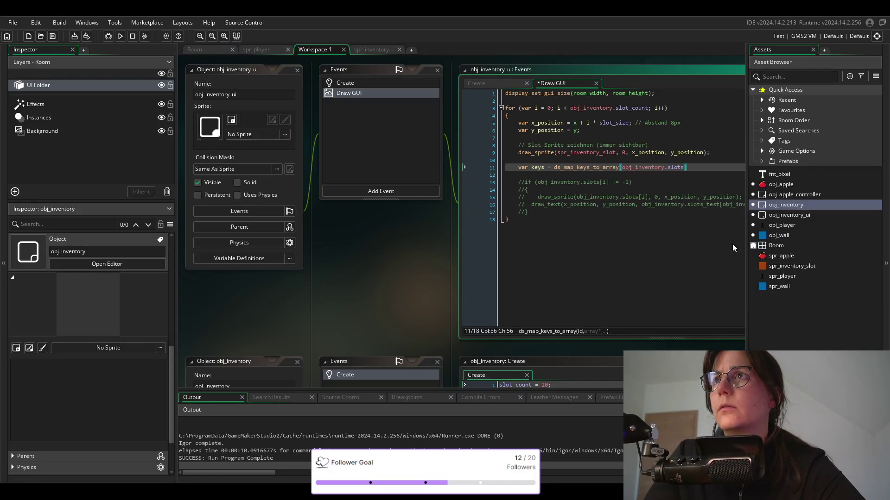
key(End)
text(;)
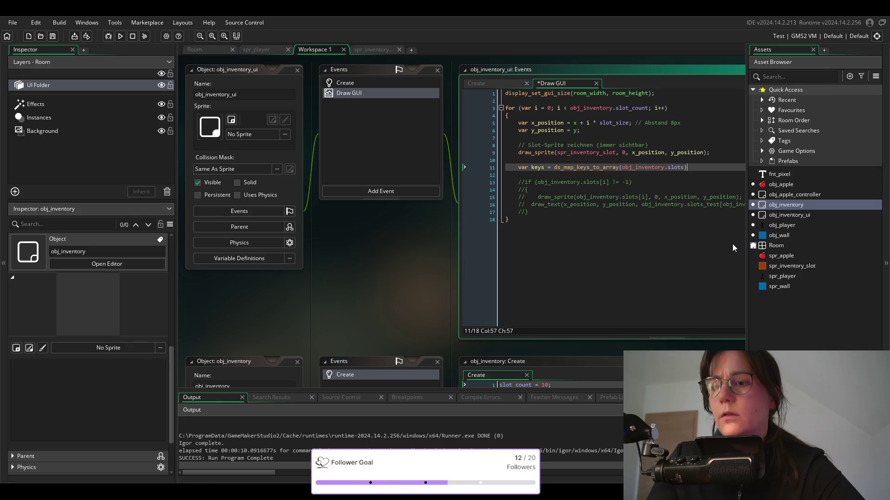
key(Return)
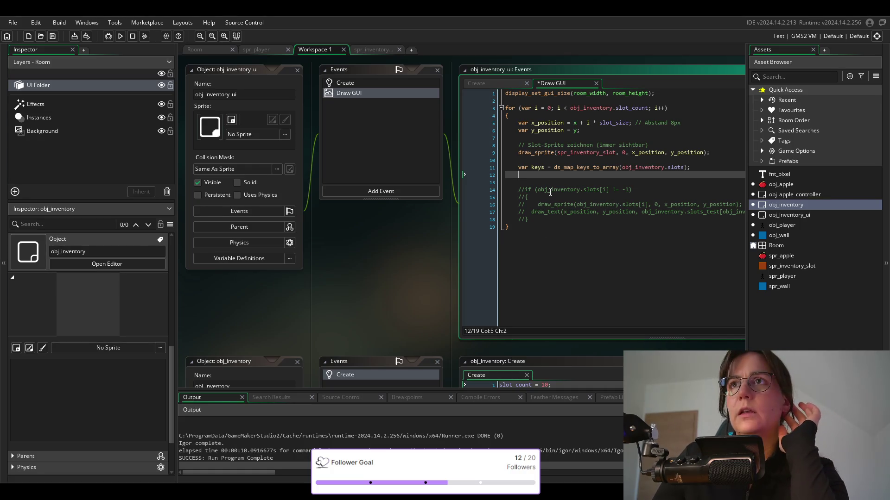
Write var count = ds_list_size(keys); on line 12 and add blank lines below it.
text(var c)
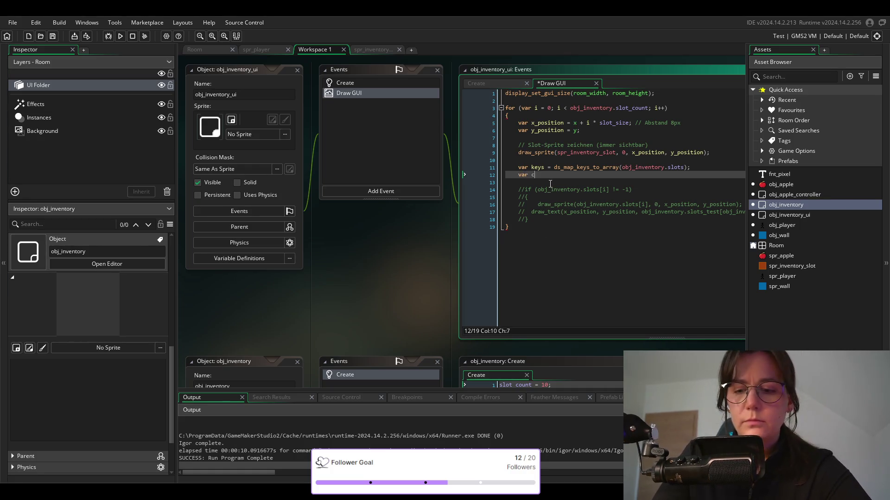
text(ount ))
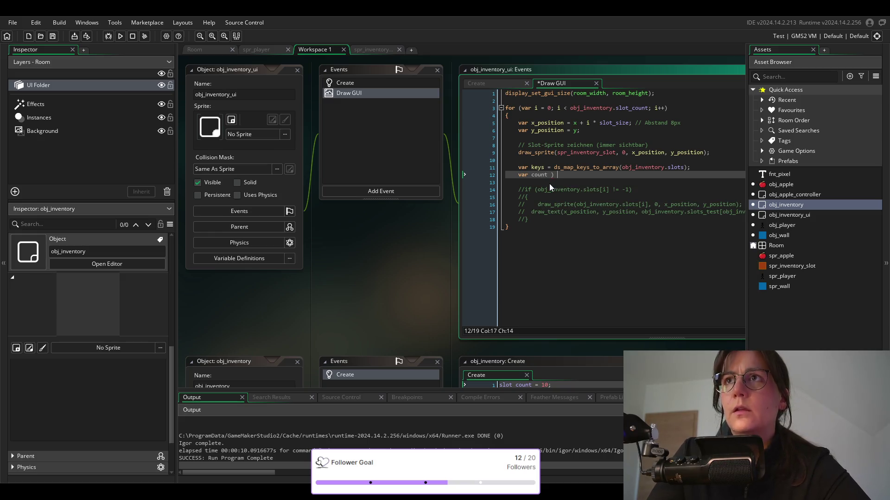
key(BackSpace)
key(BackSpace)
text(= )
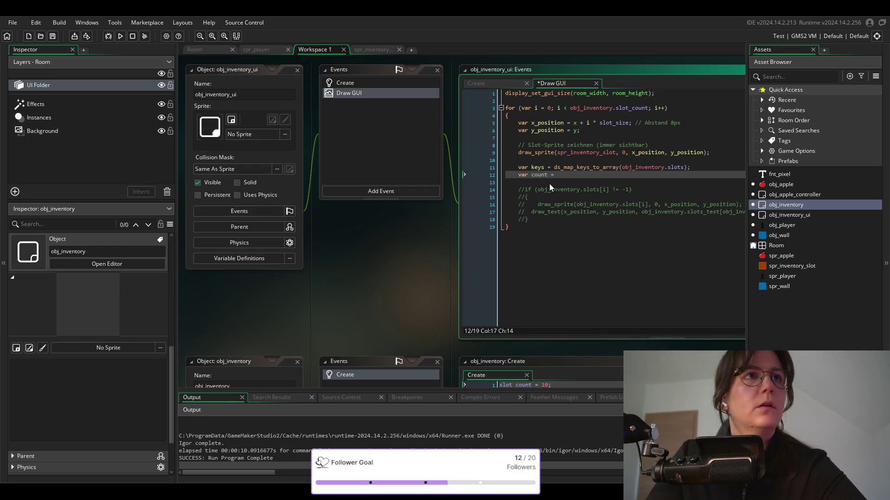
text(ds_lis)
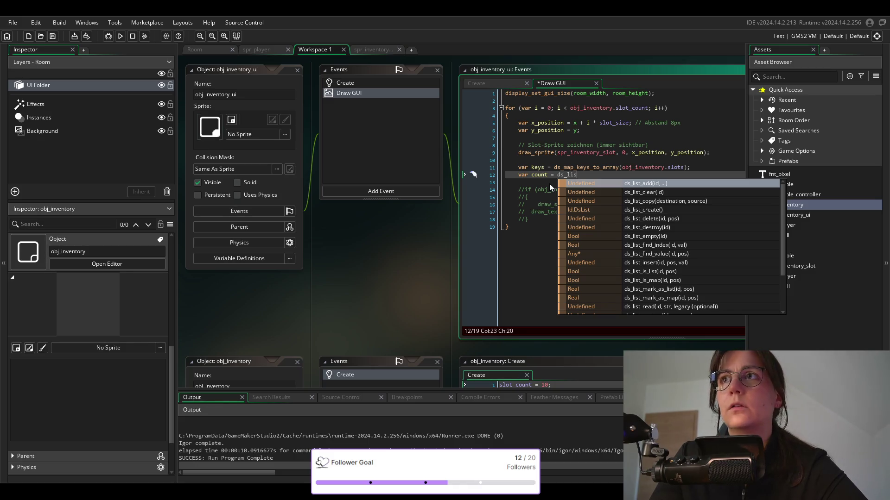
text(t_si)
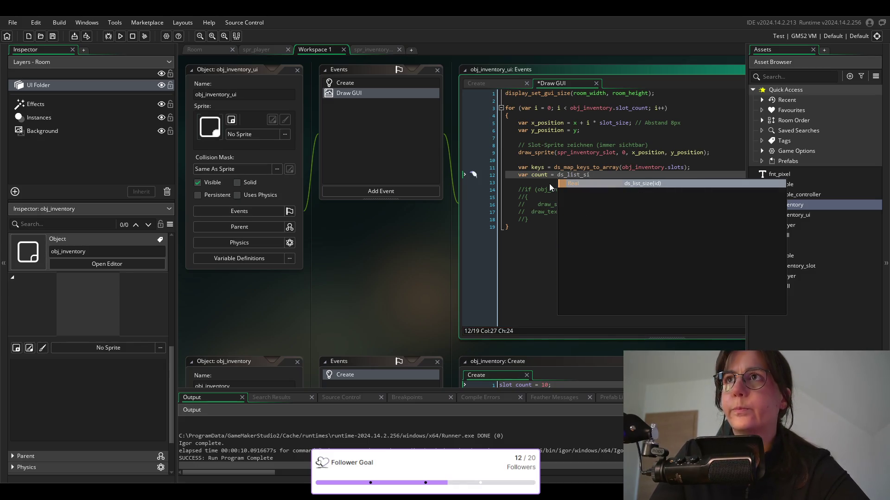
key(Return)
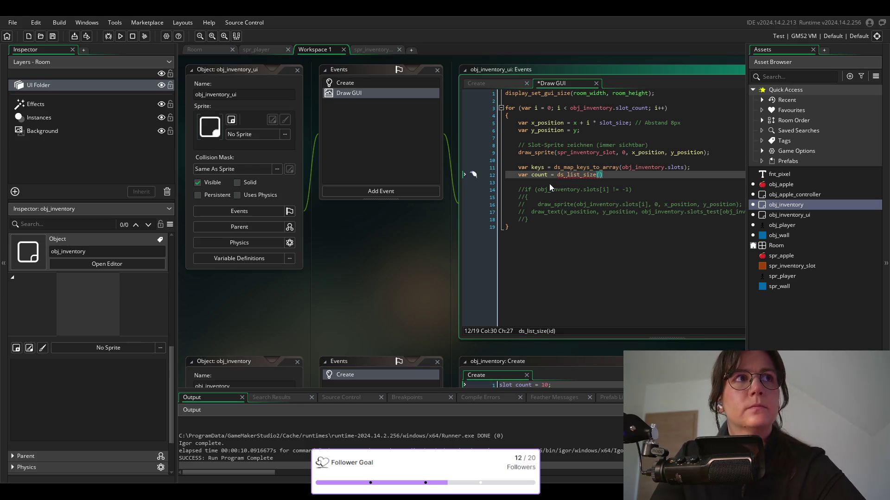
text(keys);)
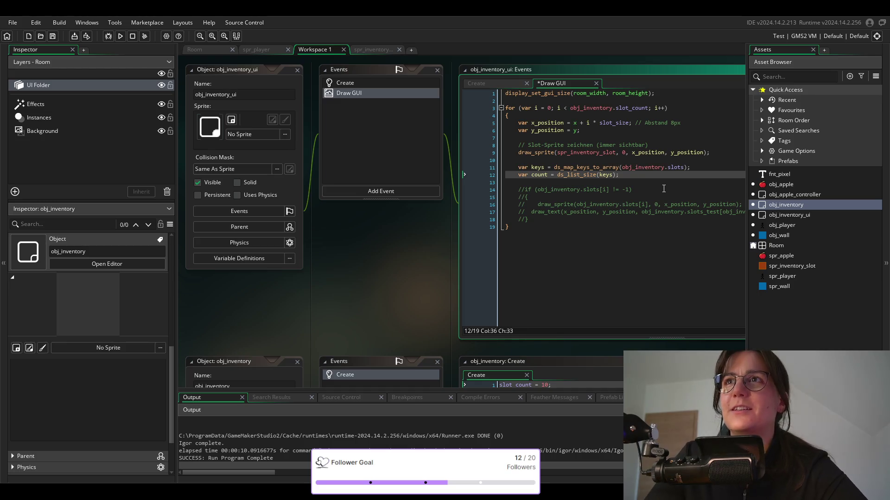
key(Return)
key(Return)
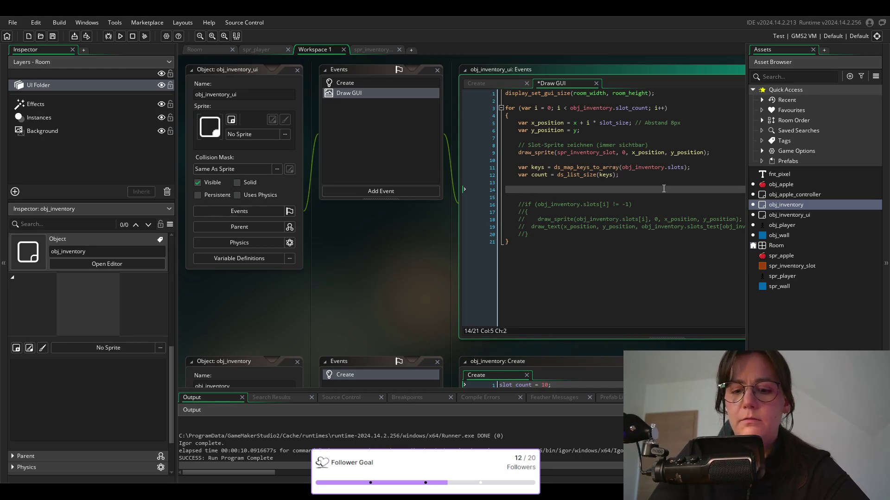
text(f)
key(BackSpace)
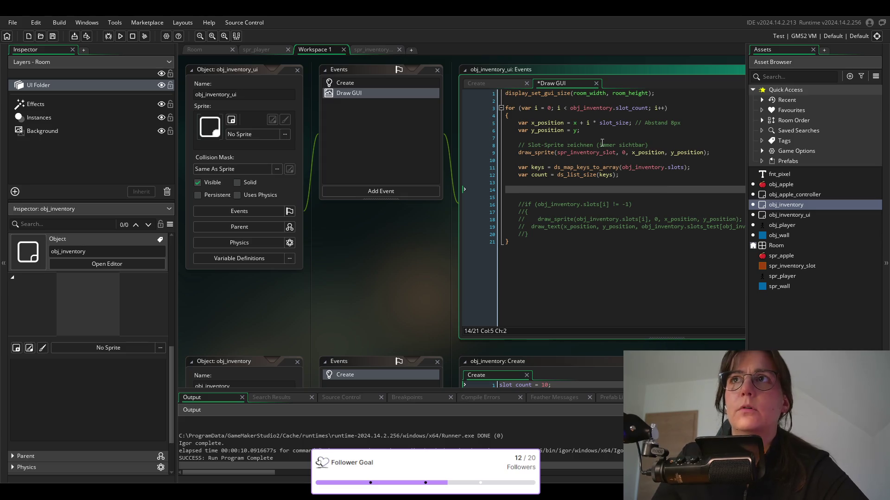
Copy the for-loop header from line 3 onto the empty line 14.
drag(687, 107, 515, 107)
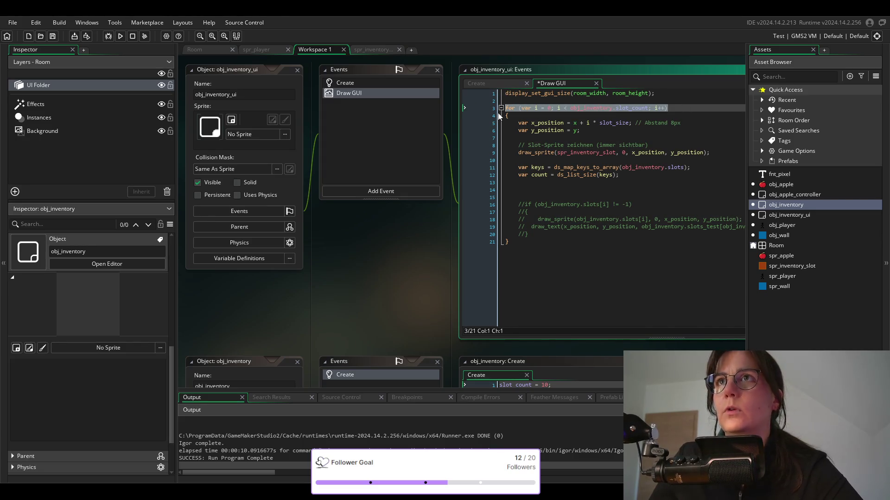
key(ctrl+c)
click(540, 190)
key(ctrl+v)
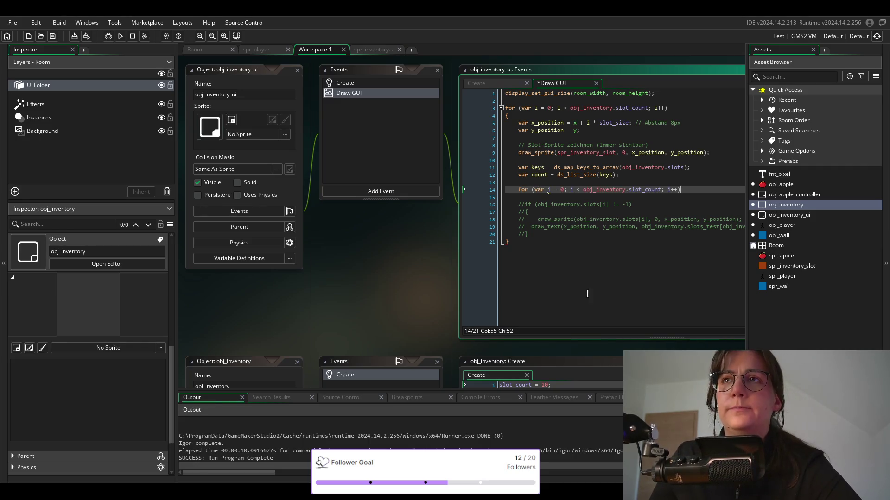
Change the new loop condition to i < count, open an empty braced body, and save.
click(602, 189)
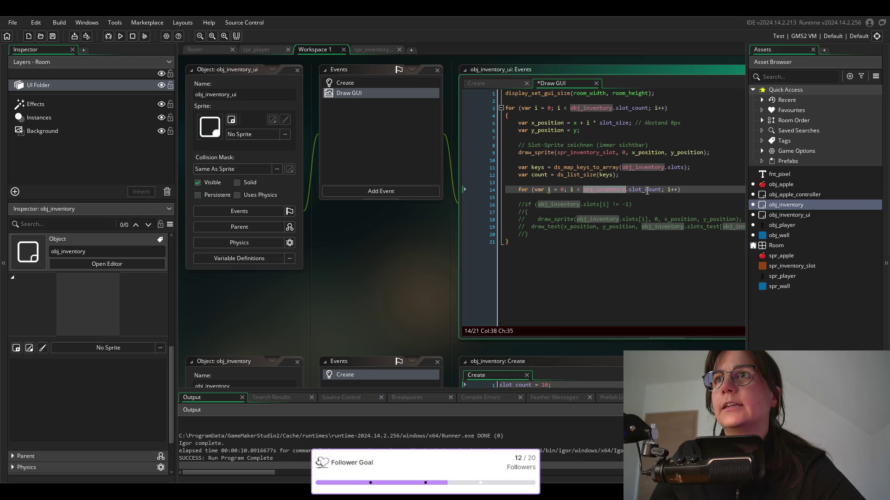
click(639, 190)
key(BackSpace)
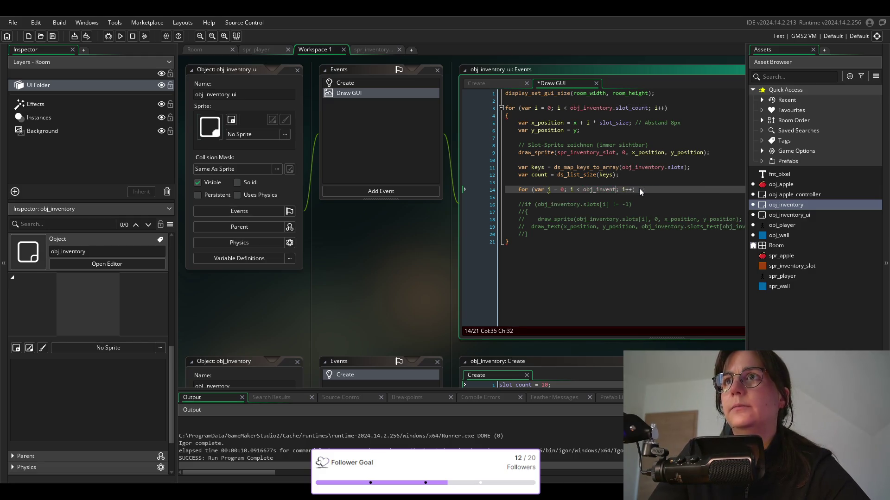
key(BackSpace)
key(BackSpace)
key(BackSpace)
text(c)
key(Escape)
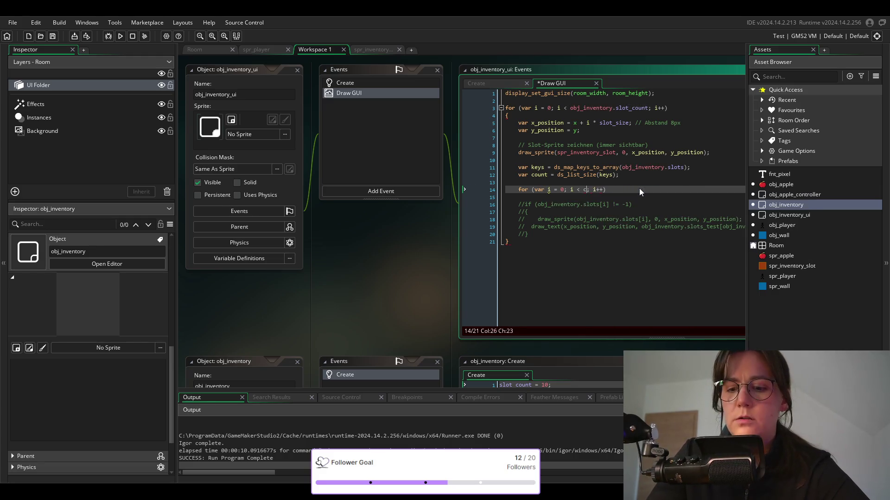
text(ount)
key(Right)
key(Right)
key(Right)
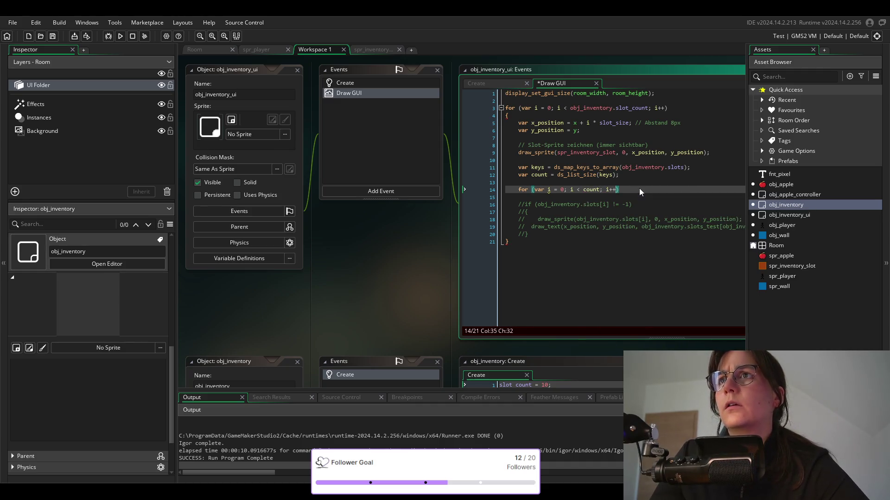
key(Right)
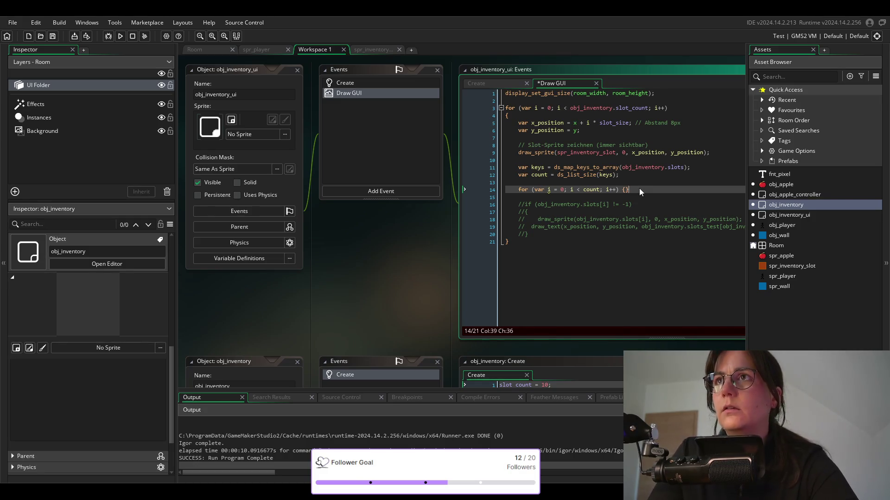
key(Return)
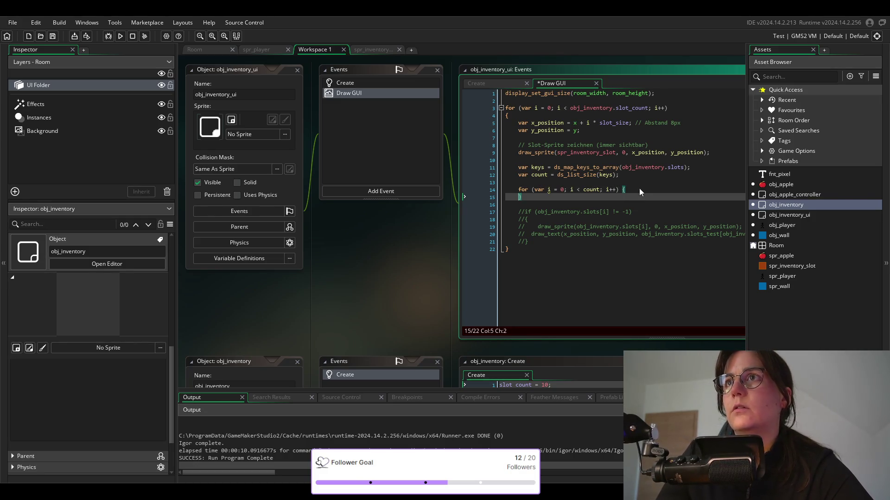
key(Return)
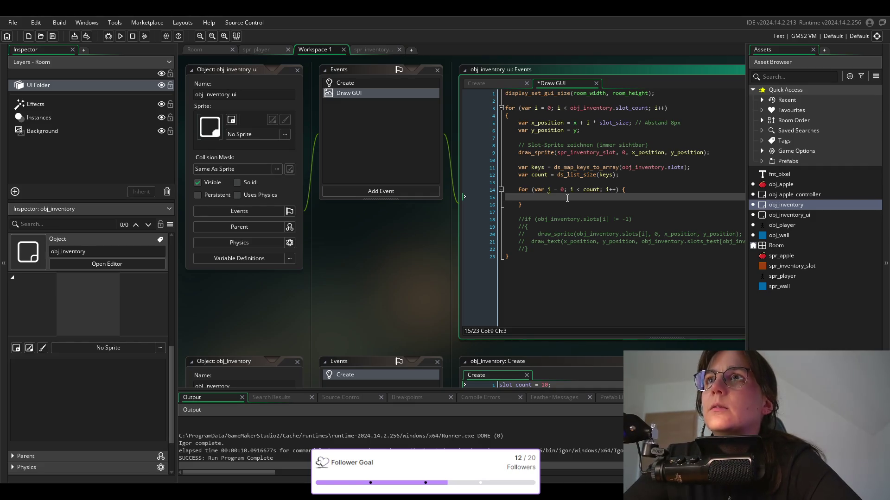
key(ctrl+s)
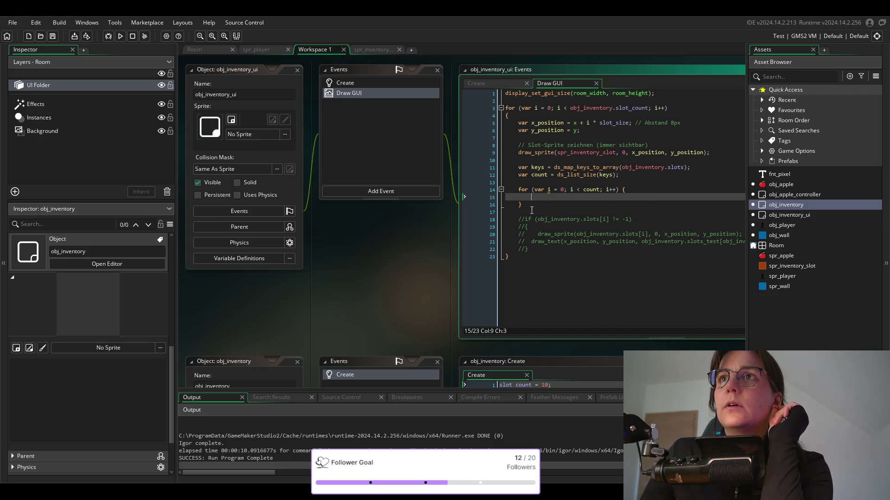
Replace the empty count loop with a new 'for (var i = 0; i < count; i++) {' at the end.
drag(531, 211, 516, 188)
key(BackSpace)
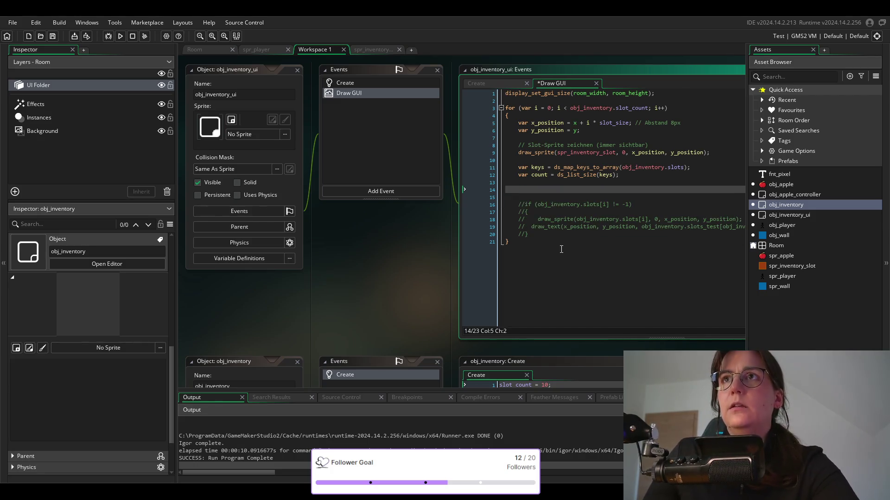
key(ctrl+s)
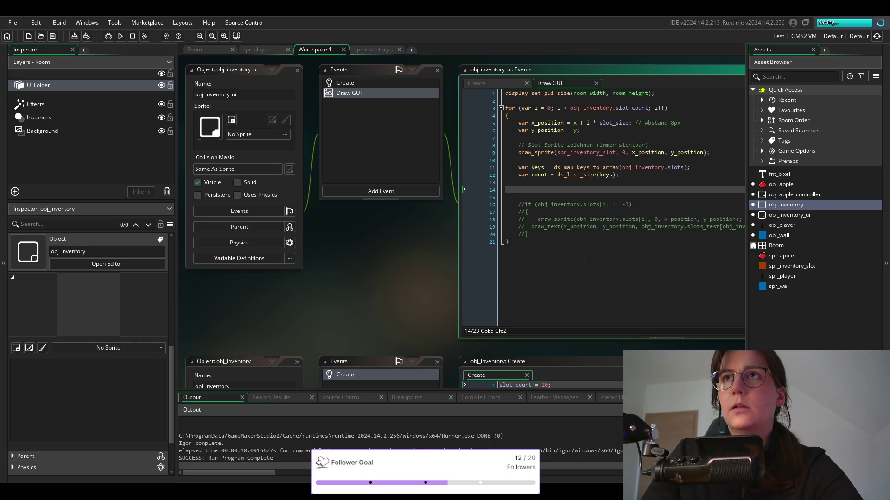
click(532, 244)
key(Return)
key(Return)
text(for (var i = 0; i < count; i++) {)
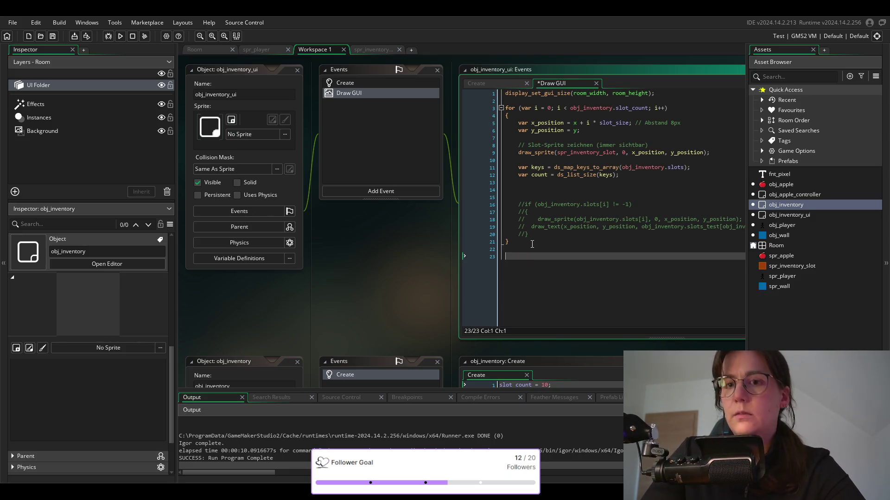
key(Return)
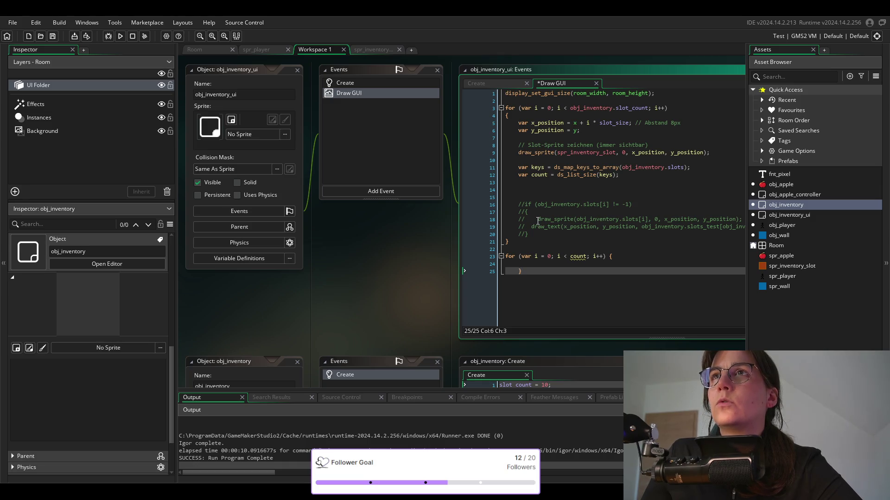
Move the commented draw_sprite call onto line 14 and delete the old commented drawing block.
click(542, 220)
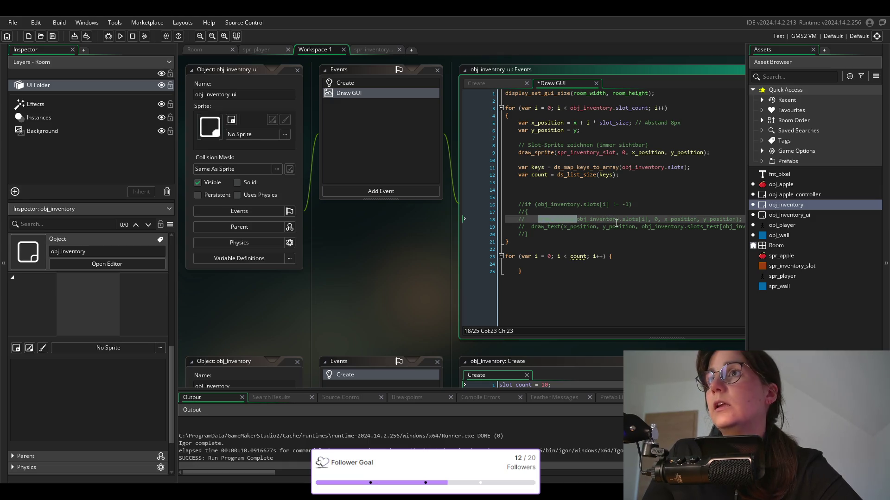
click(696, 219)
drag(745, 221, 526, 220)
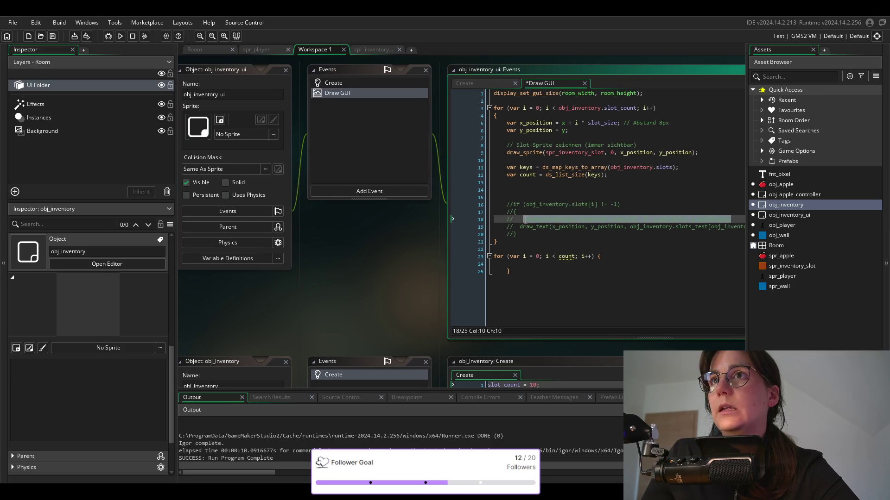
click(536, 187)
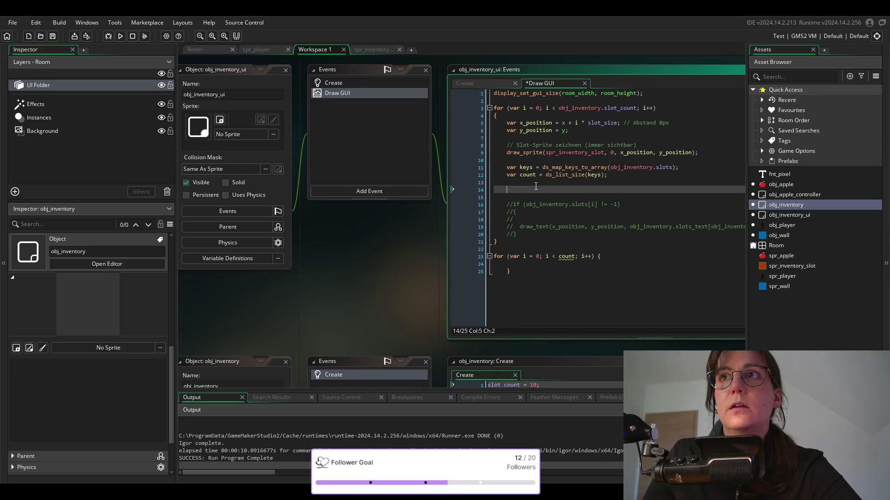
key(ctrl+v)
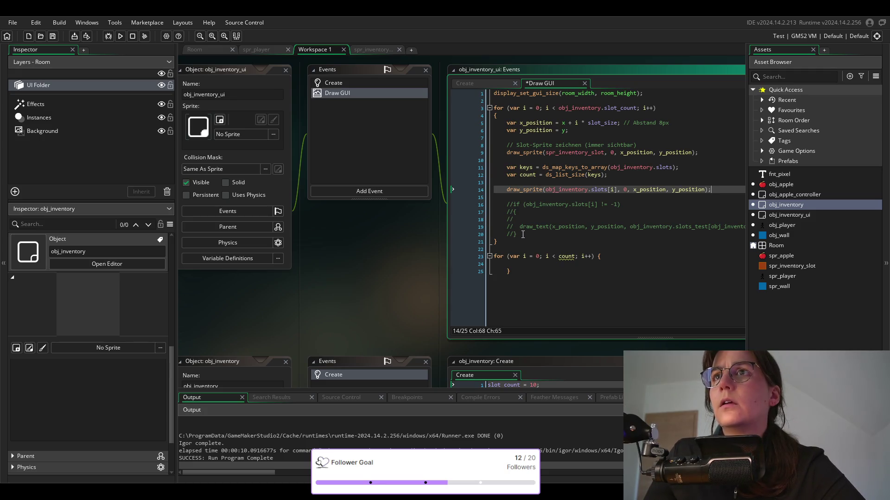
mouse_move(522, 234)
mouse_down()
mouse_move(490, 223)
mouse_move(486, 202)
mouse_up()
key(BackSpace)
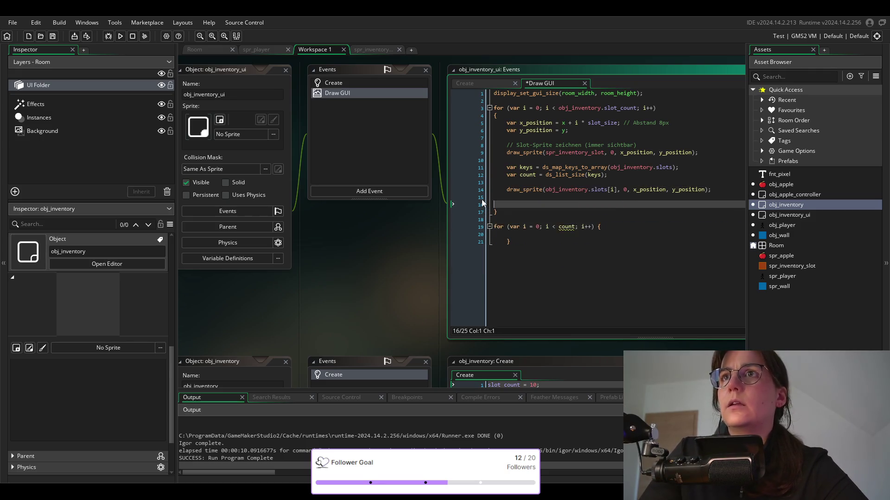
key(BackSpace)
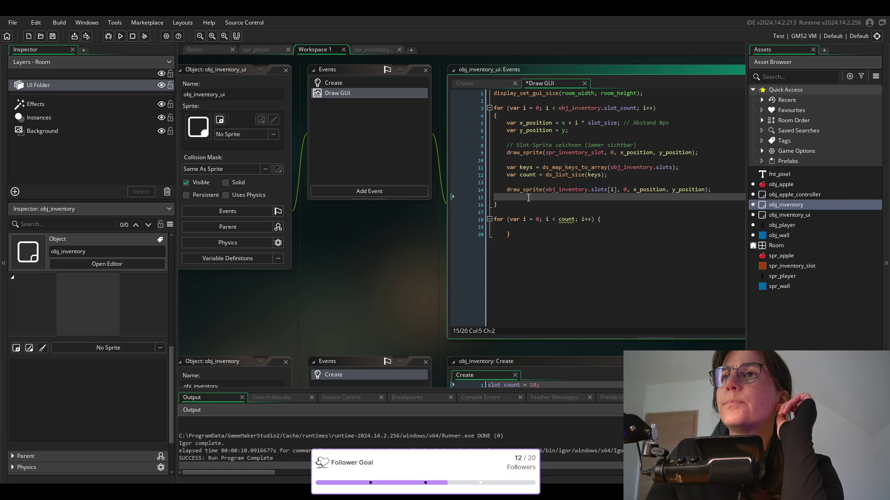
Undo those edits and instead move the commented draw code below the count loop.
click(617, 190)
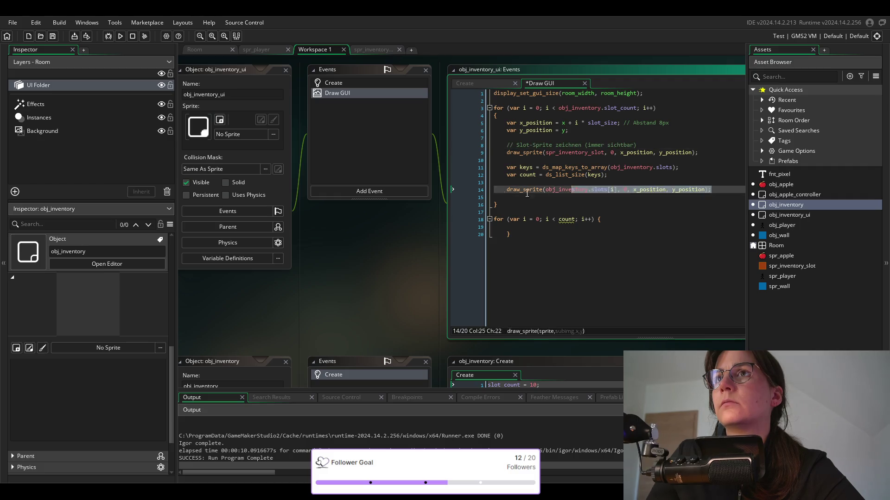
key(Down)
key(ctrl+z)
key(ctrl+z)
key(ctrl+z)
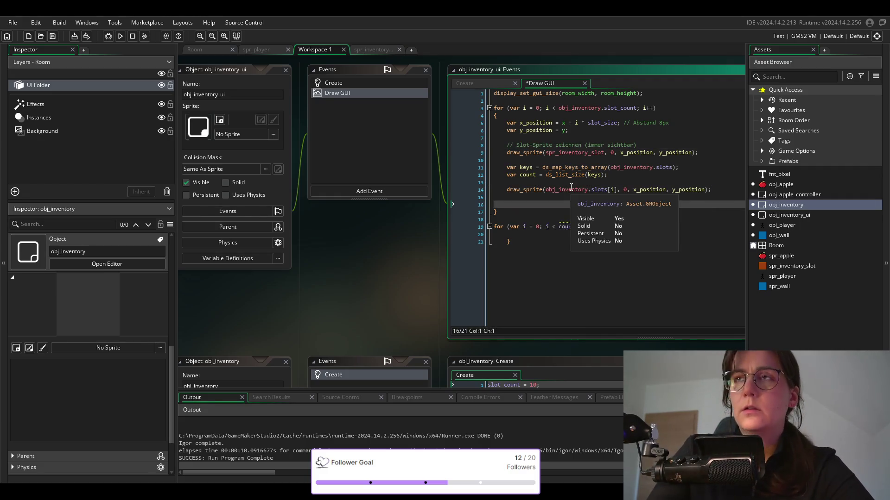
key(ctrl+z)
key(ctrl+z)
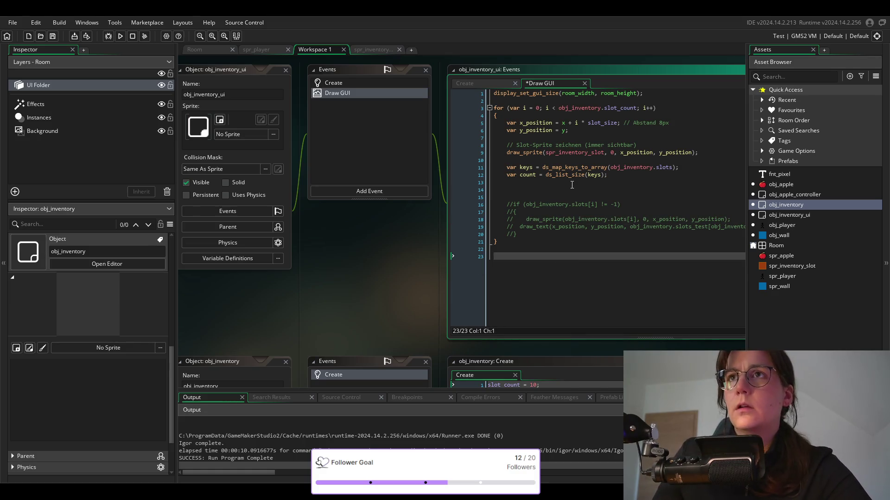
key(ctrl+y)
drag(526, 234, 488, 181)
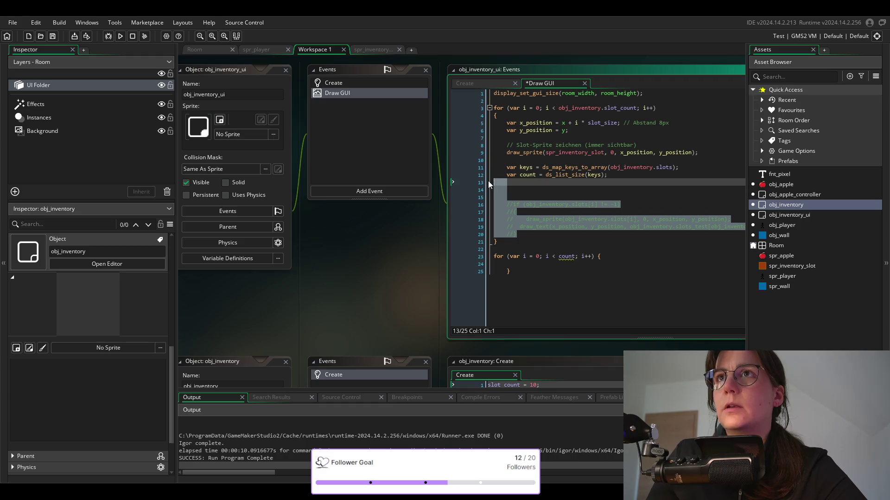
key(BackSpace)
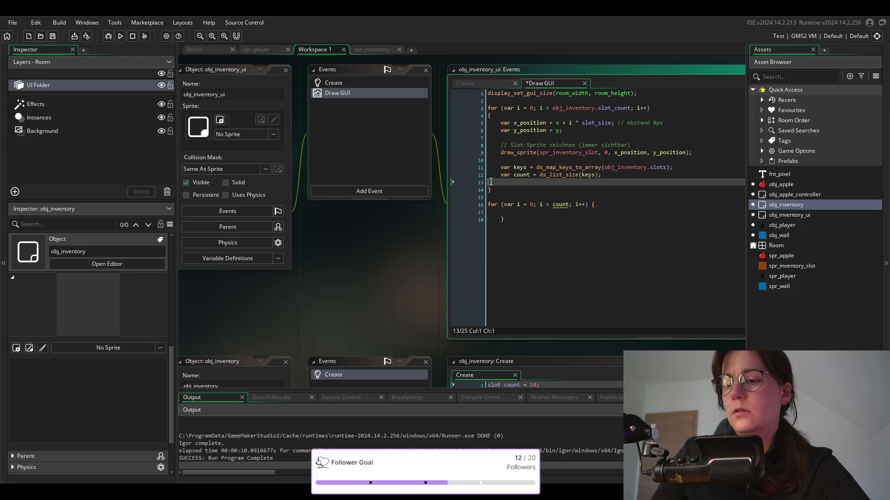
key(BackSpace)
click(516, 215)
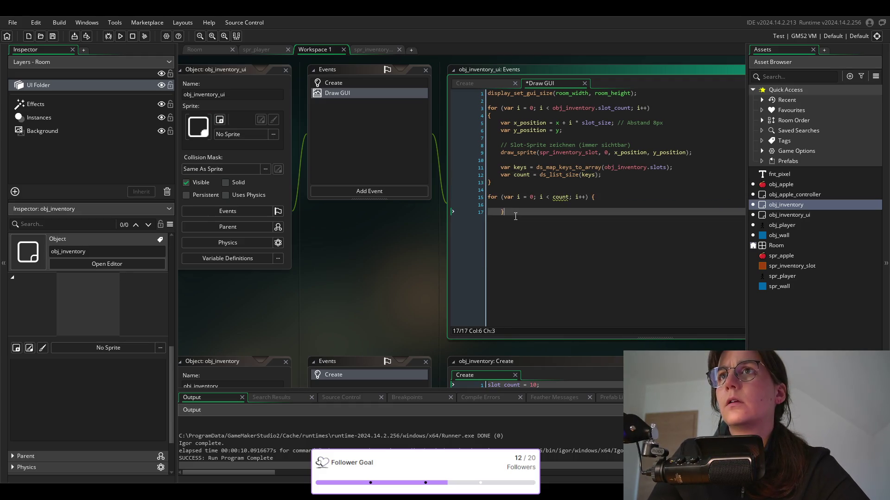
key(Return)
key(Return)
key(ctrl+v)
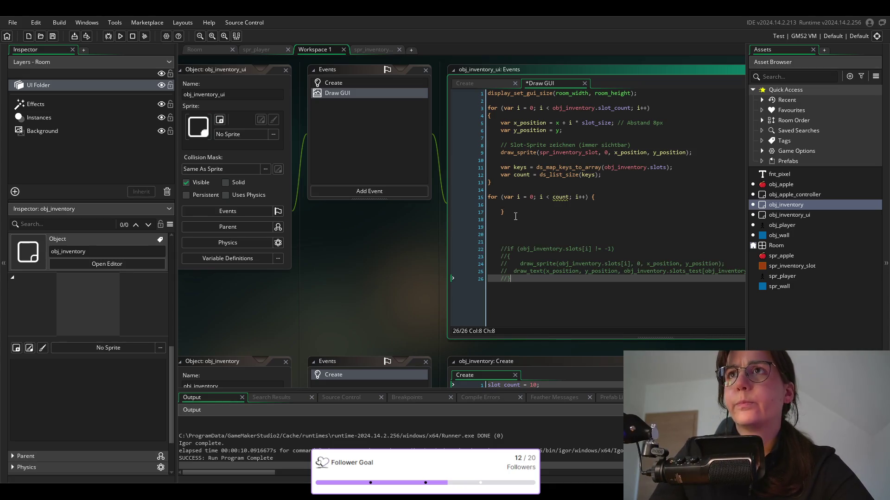
key(Up)
key(Up)
key(Up)
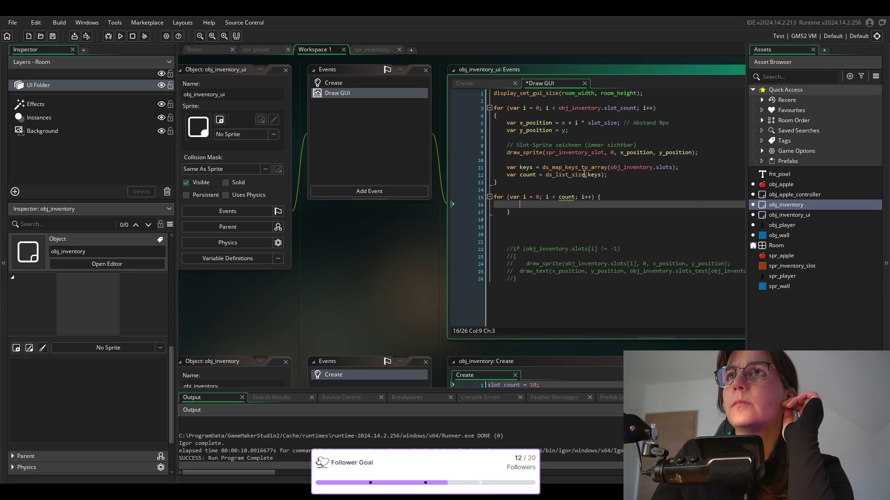
Move the var keys and var count lines above the loop, unindented, with a blank line before it.
drag(607, 175, 493, 166)
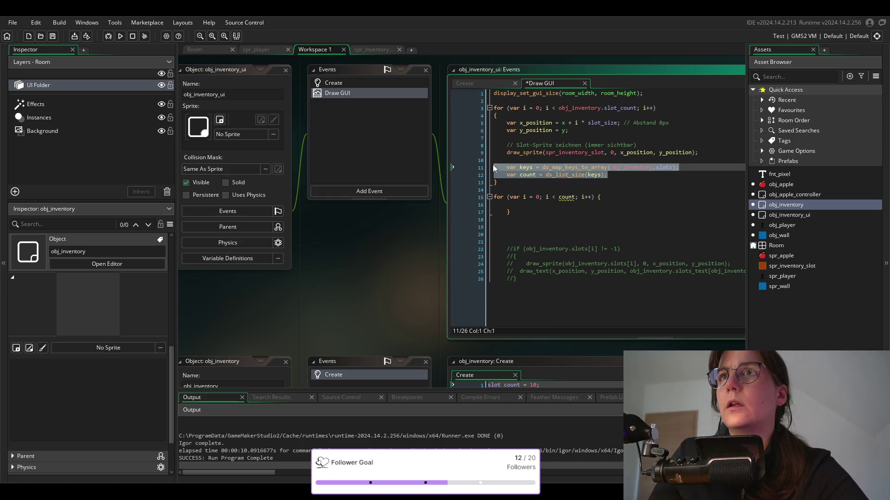
key(ctrl+x)
click(511, 181)
key(Return)
key(ctrl+v)
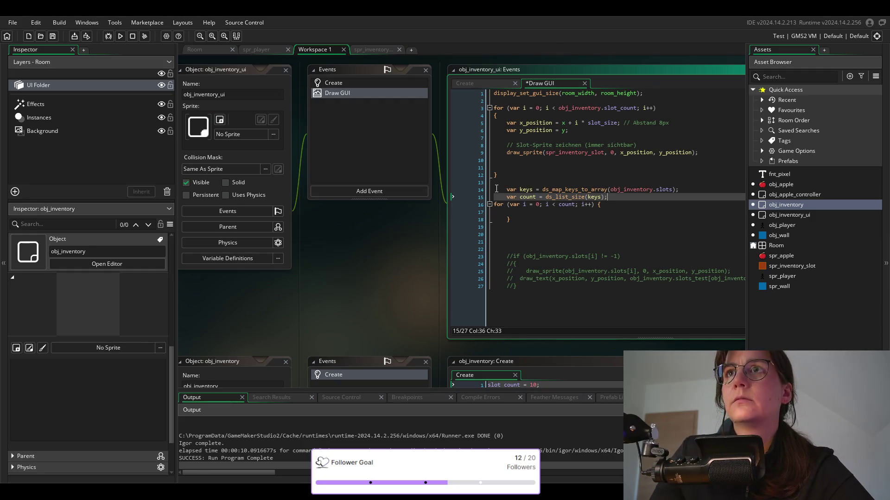
click(496, 189)
key(BackSpace)
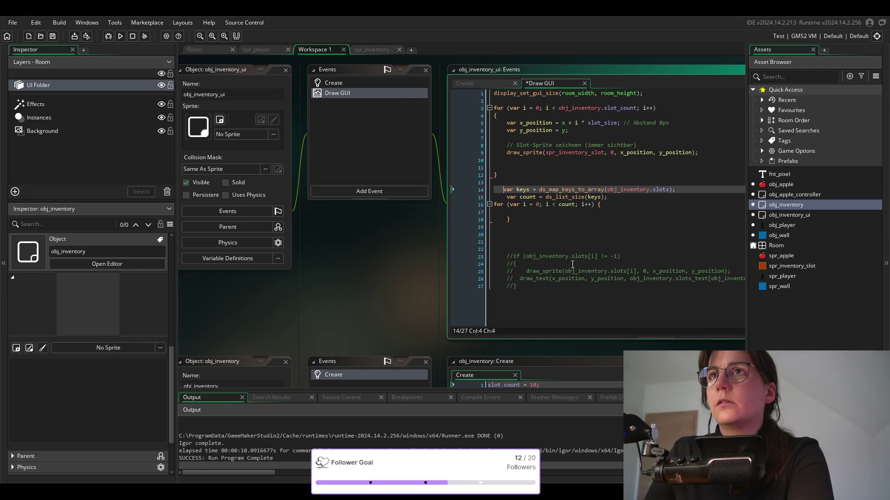
key(BackSpace)
key(BackSpace)
key(BackSpace)
click(507, 198)
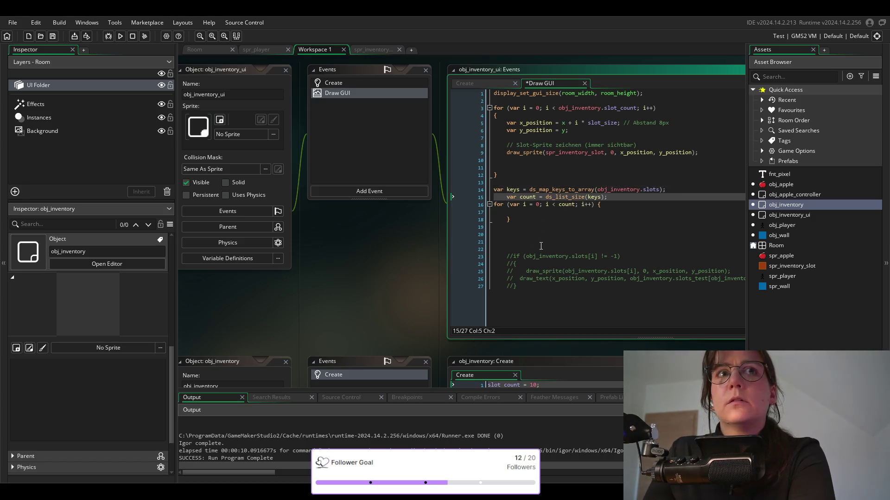
key(BackSpace)
key(BackSpace)
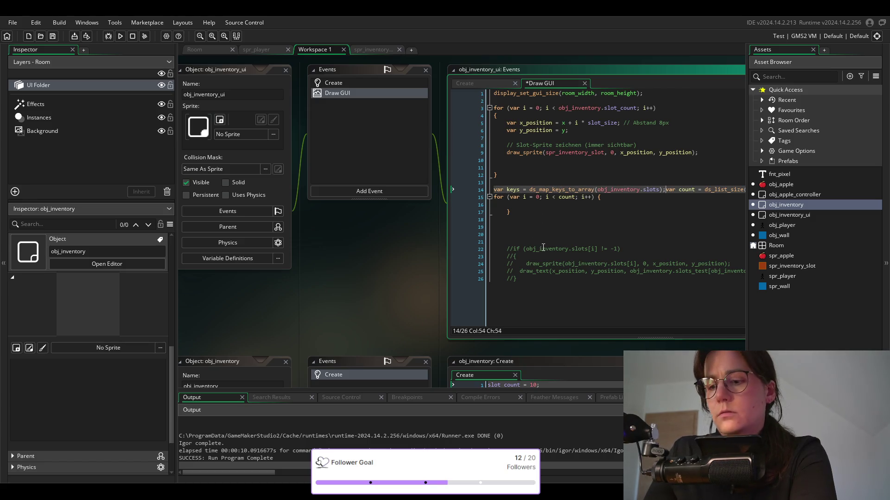
key(Return)
click(602, 198)
key(Return)
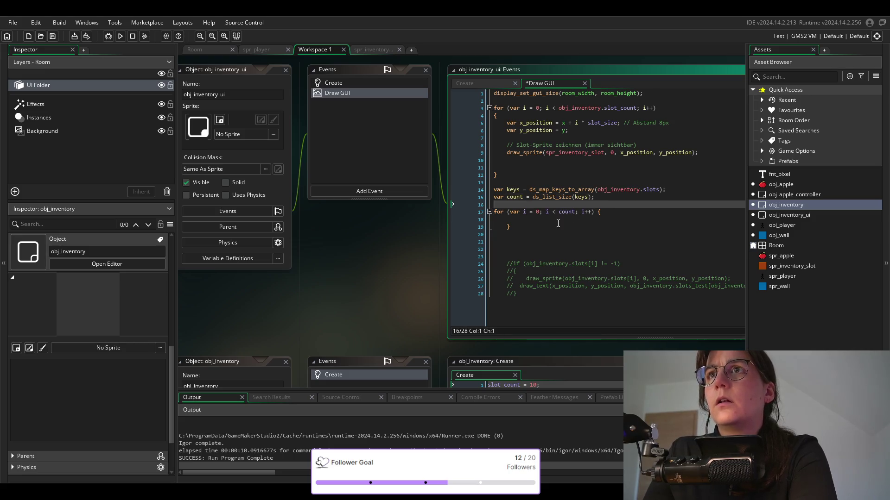
Tidy the for loop so its closing brace sits at column 1 after one empty body line.
click(508, 220)
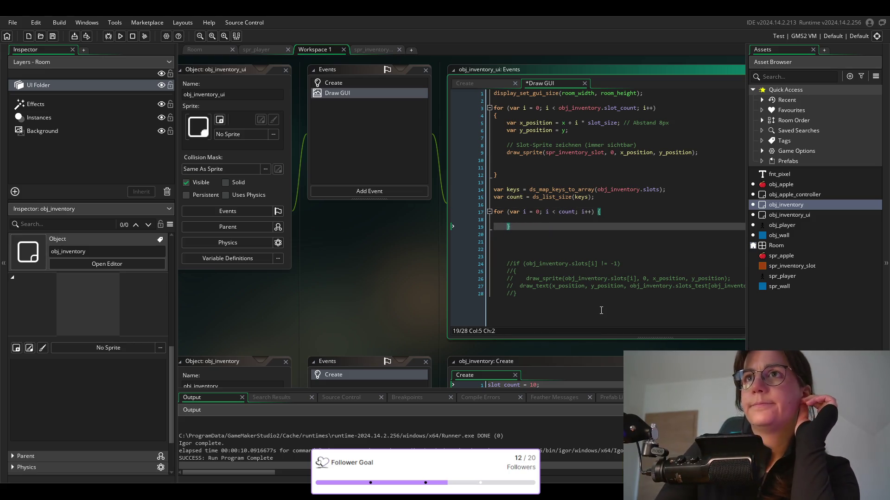
key(Delete)
key(BackSpace)
key(BackSpace)
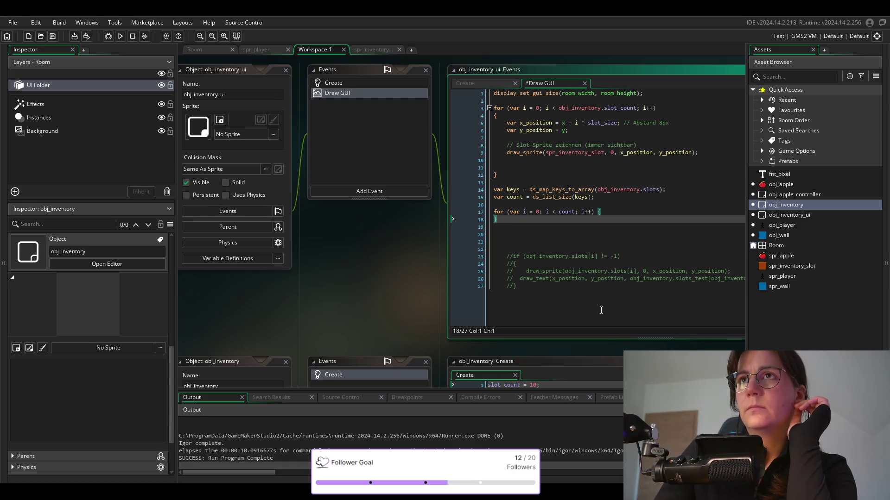
key(Return)
key(Up)
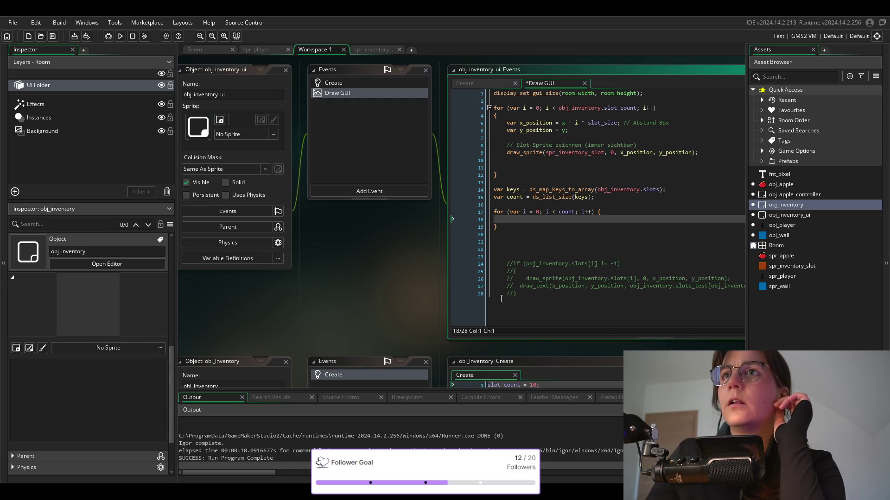
Unindent the commented-out slot block and remove the extra blank lines around the loops.
click(496, 293)
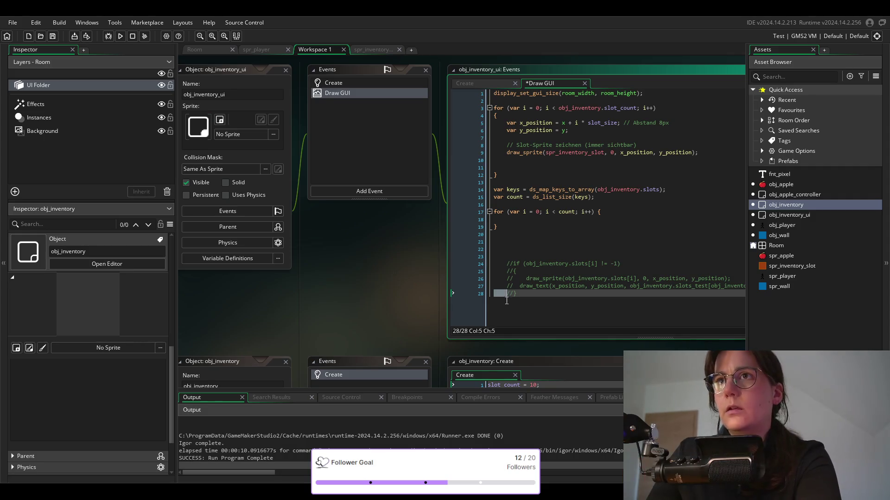
mouse_move(496, 294)
mouse_down()
mouse_move(506, 293)
mouse_move(507, 277)
mouse_move(484, 272)
mouse_move(484, 264)
mouse_up()
key(BackSpace)
key(BackSpace)
key(BackSpace)
key(BackSpace)
click(516, 242)
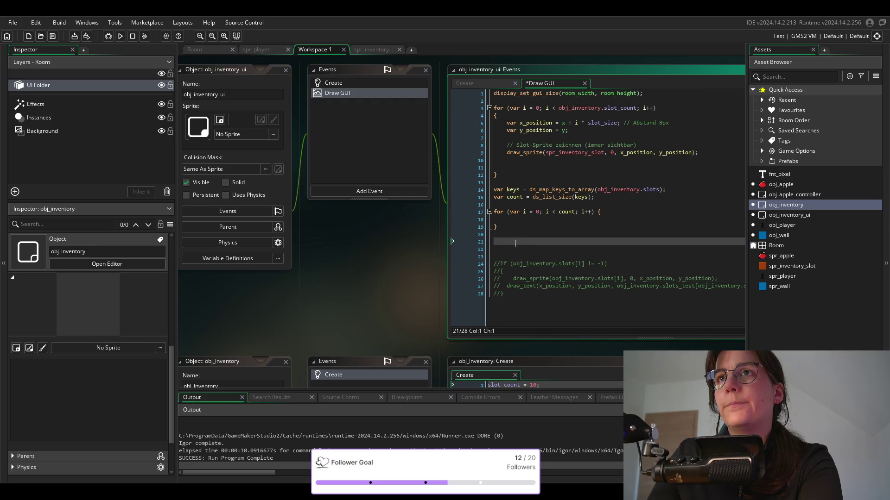
key(Delete)
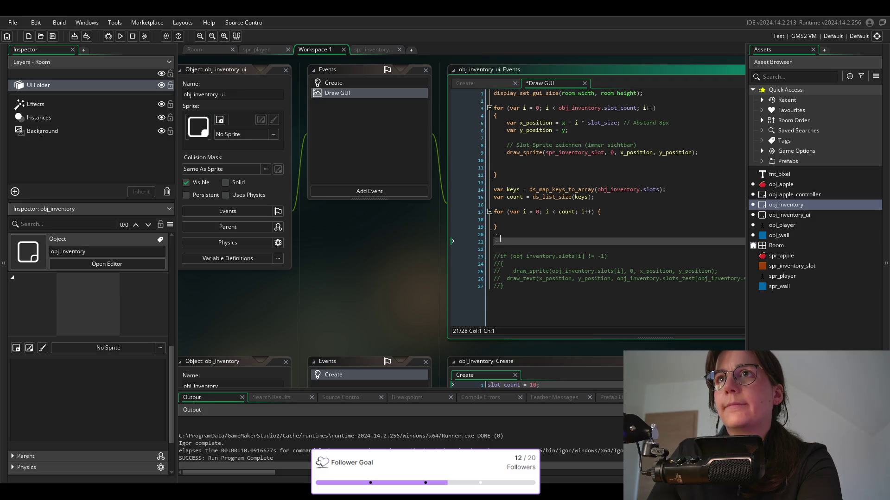
key(Up)
key(Delete)
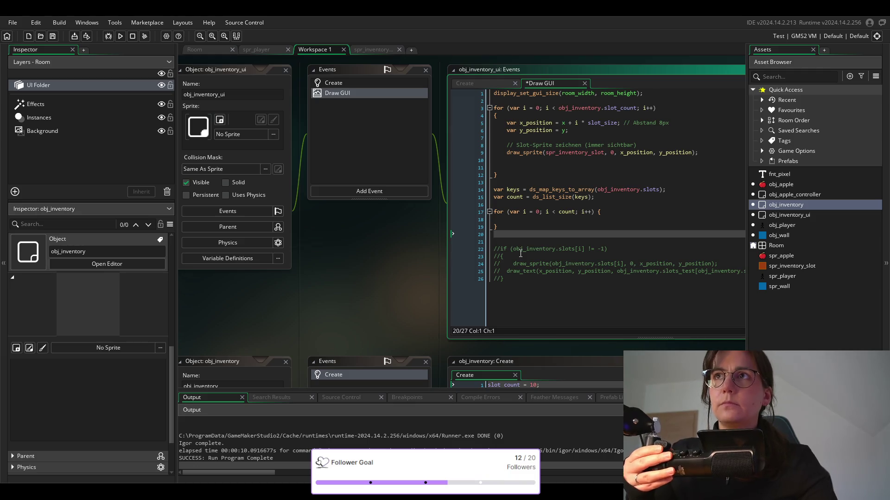
click(527, 169)
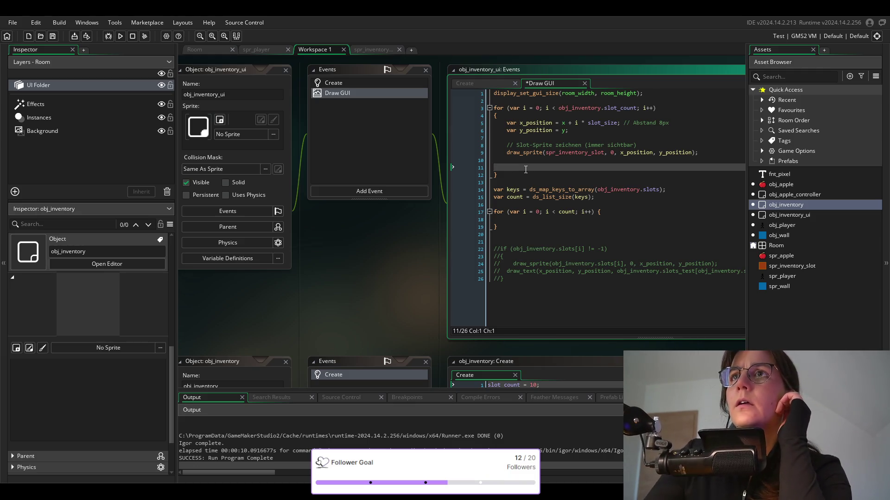
key(BackSpace)
key(BackSpace)
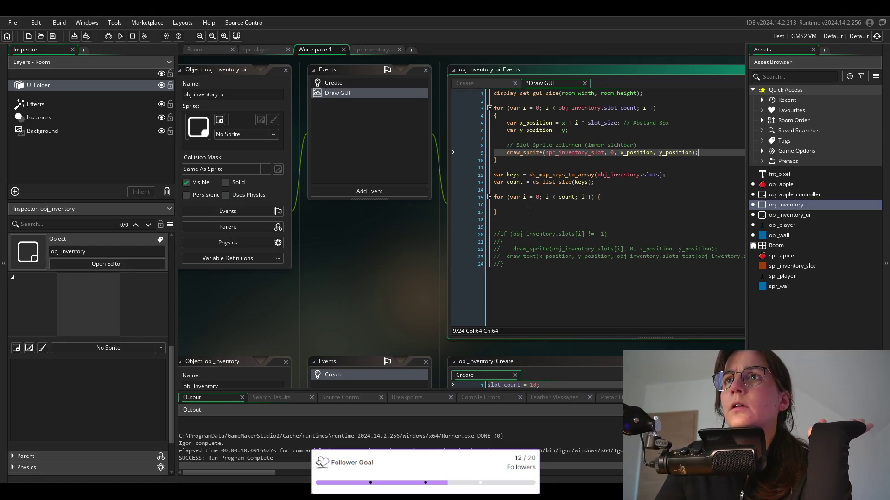
drag(498, 214, 485, 200)
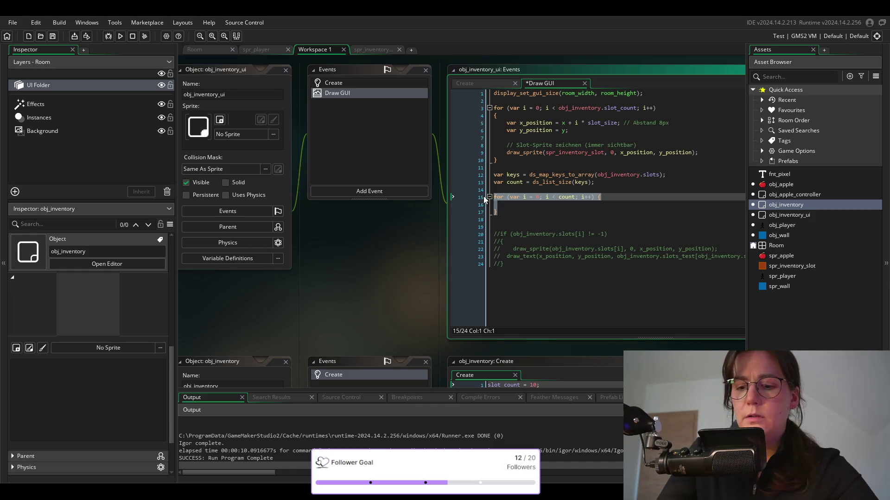
Comment out the new for loop, save, and run the game.
key(ctrl+k)
key(ctrl+s)
click(120, 36)
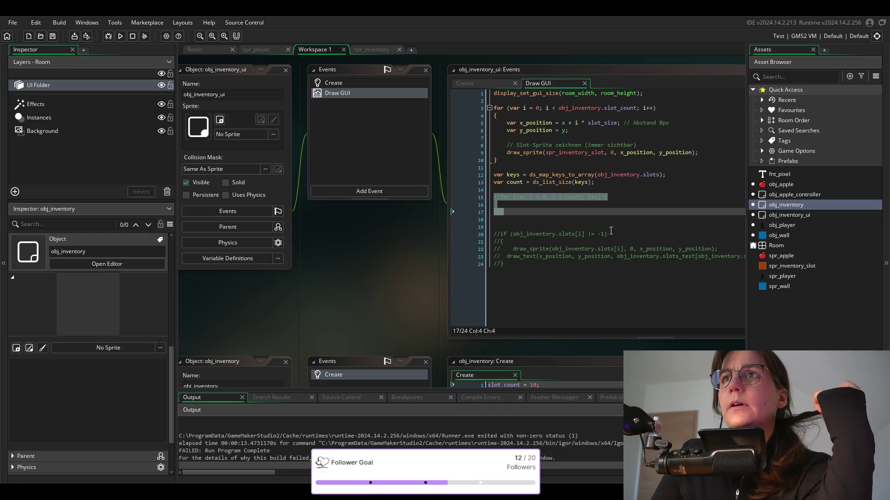
Inspect the ds_map_keys_to_array line and its slots reference, then run the game again.
click(570, 182)
click(575, 175)
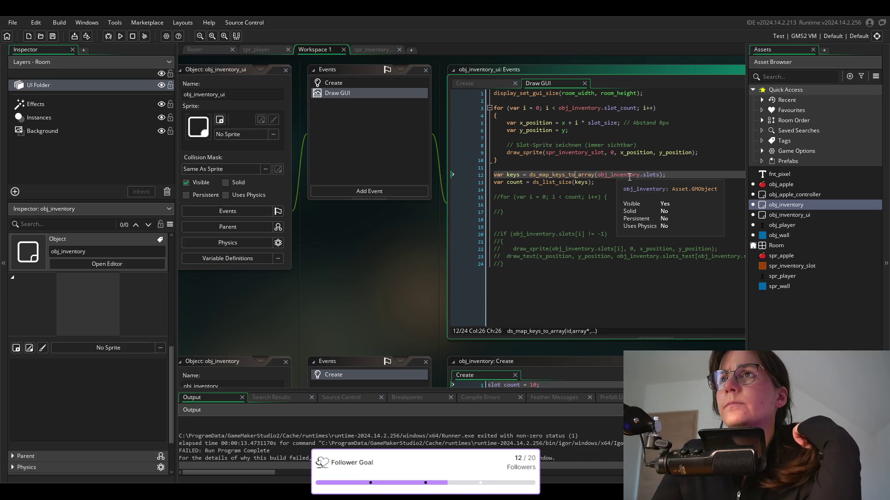
mouse_move(581, 176)
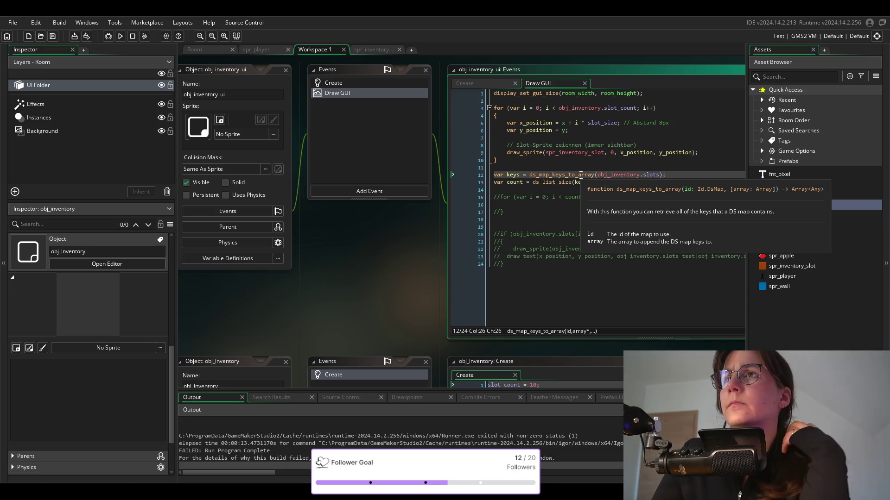
click(653, 175)
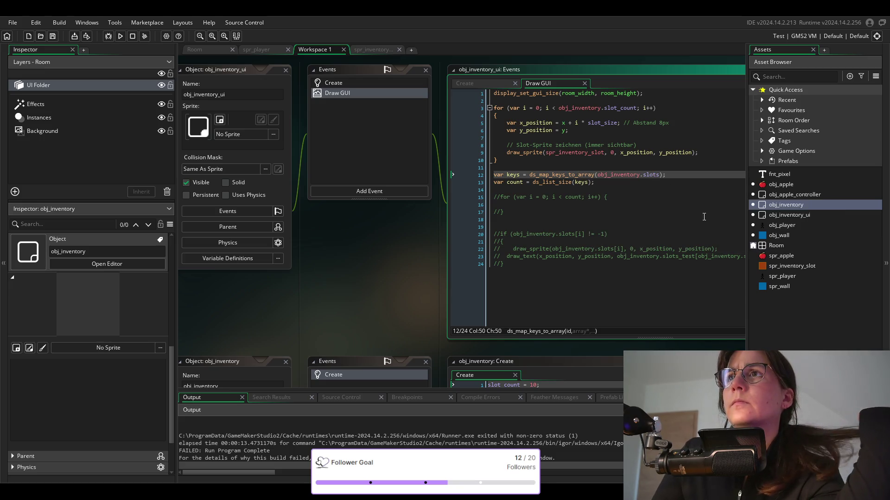
mouse_move(622, 174)
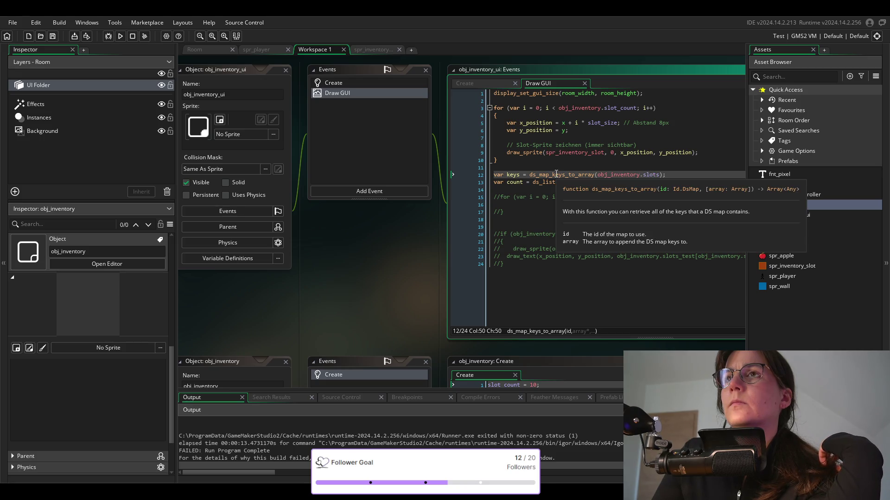
click(120, 36)
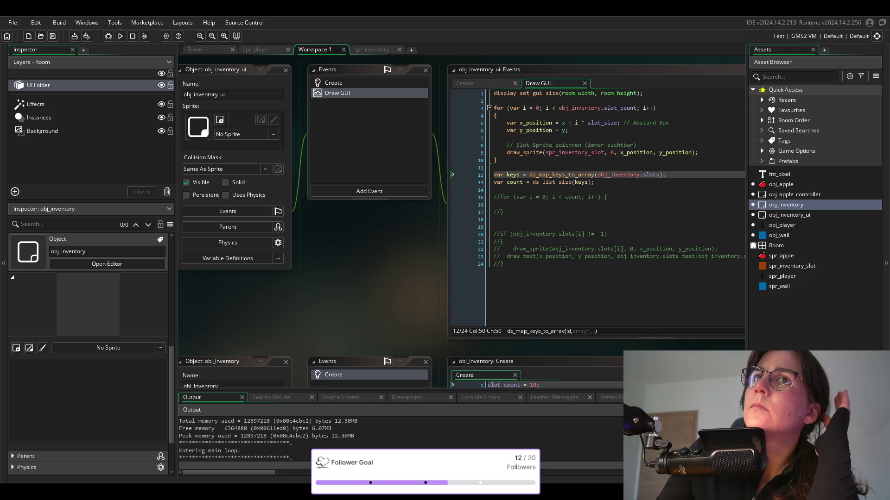
Read the ds_list_size documentation and select ds_list_size on line 13.
mouse_move(553, 182)
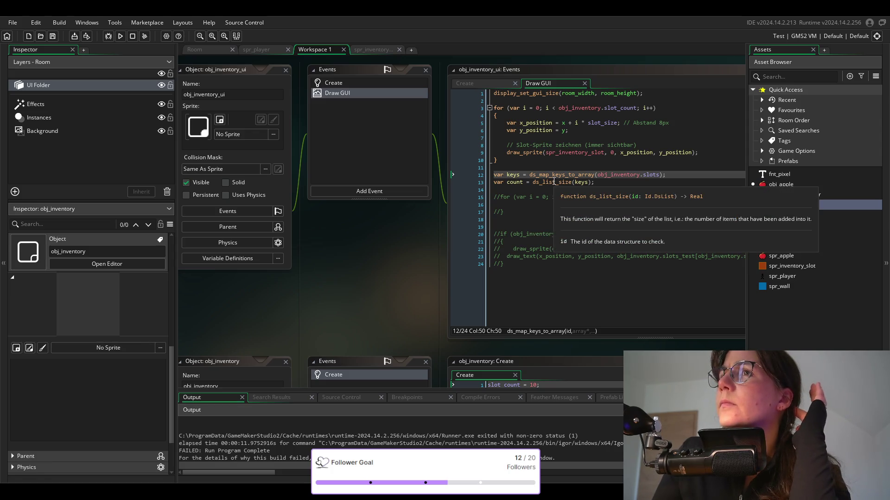
mouse_move(511, 175)
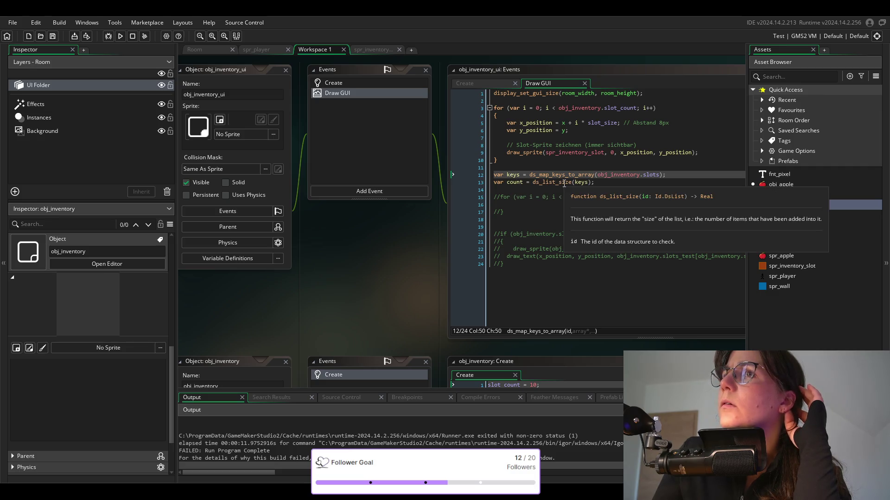
double_click(549, 184)
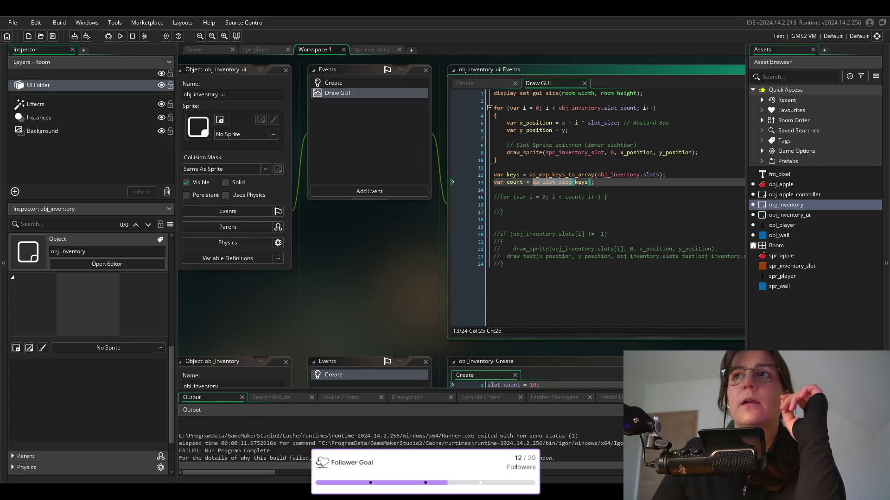
key(Left)
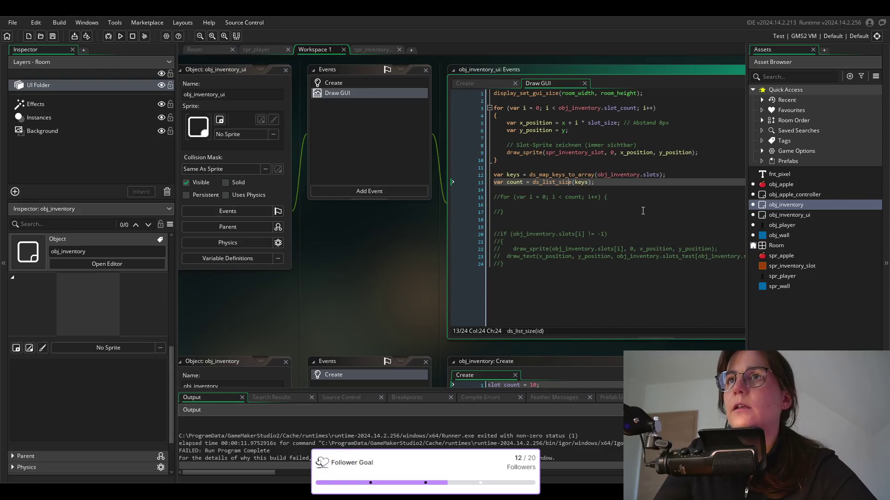
Change line 13 to var count = array_length(keys) using autocomplete, and save.
key(ctrl+shift+Left)
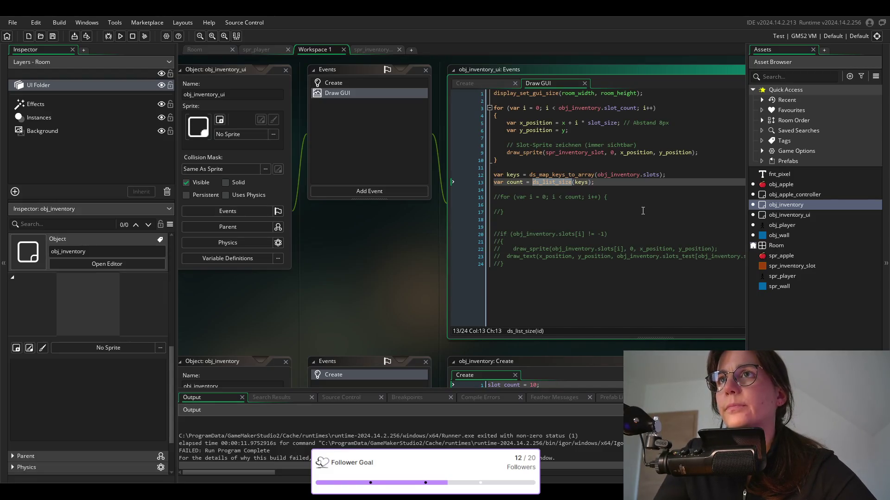
text(A)
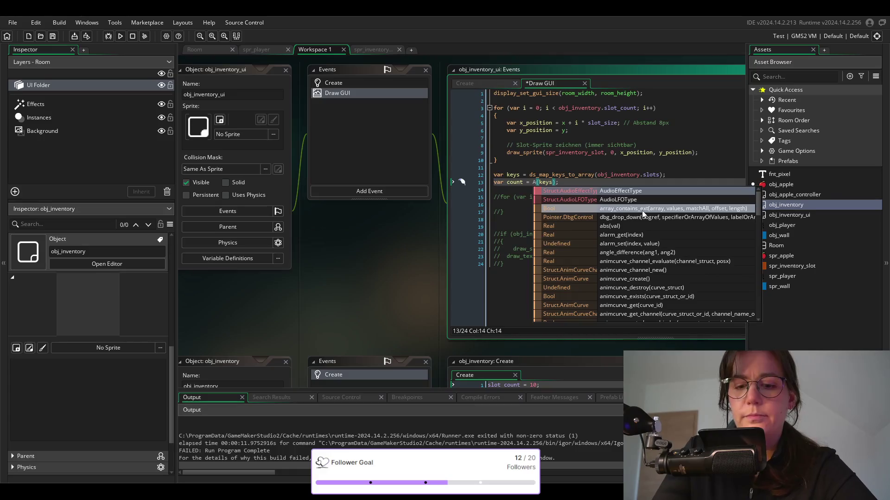
key(BackSpace)
text(arra)
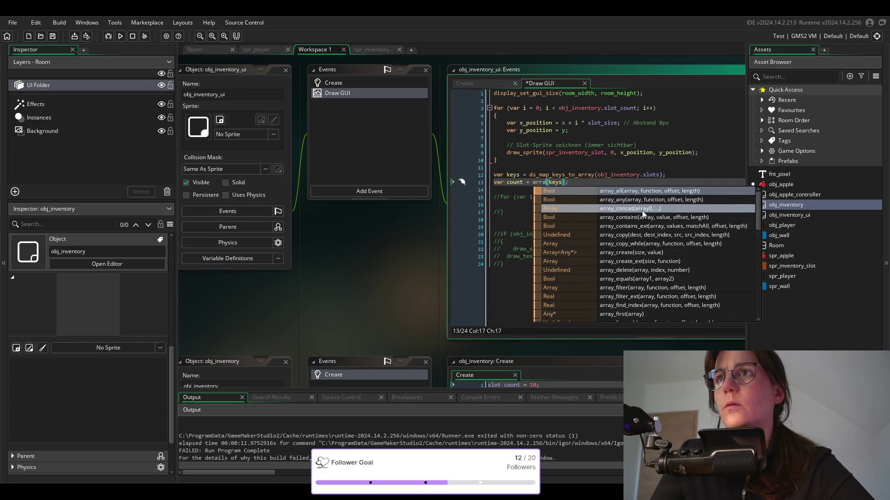
text(y_le)
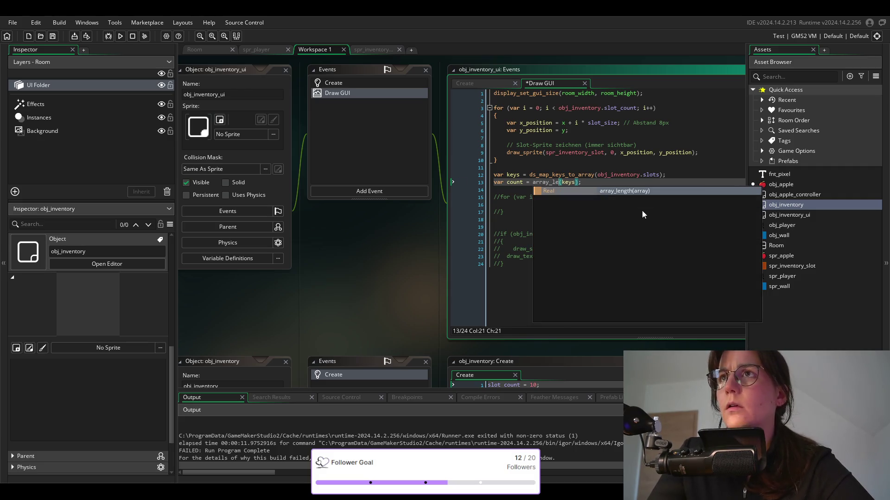
key(Return)
key(BackSpace)
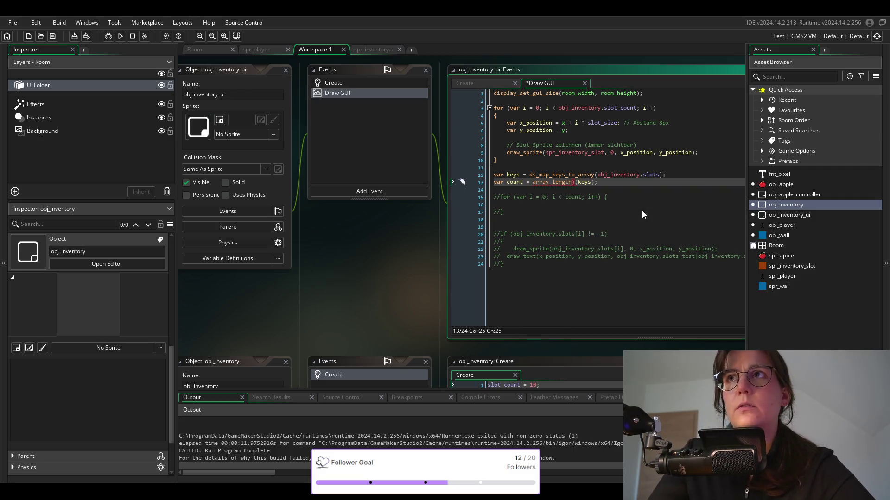
key(ctrl+s)
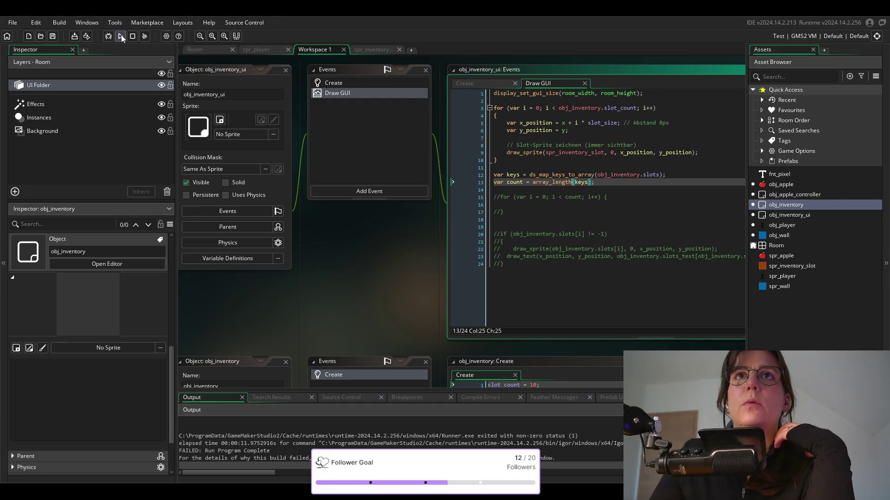
Run the game, walk the player onto an apple, close it, and select obj_inventory_ui.
click(120, 36)
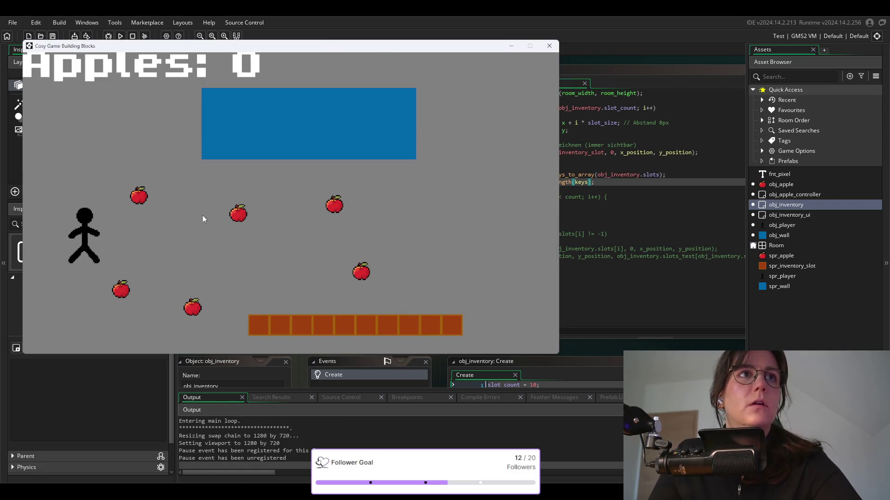
key(Right)
key(Up)
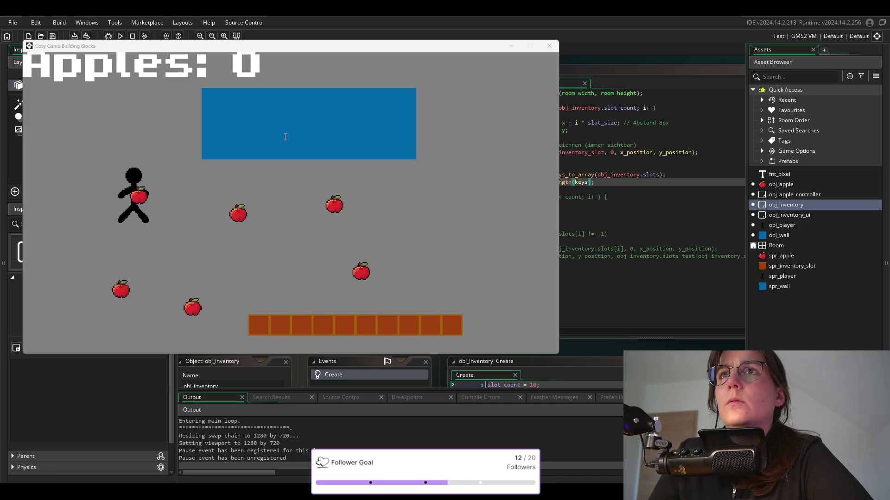
key(alt+F4)
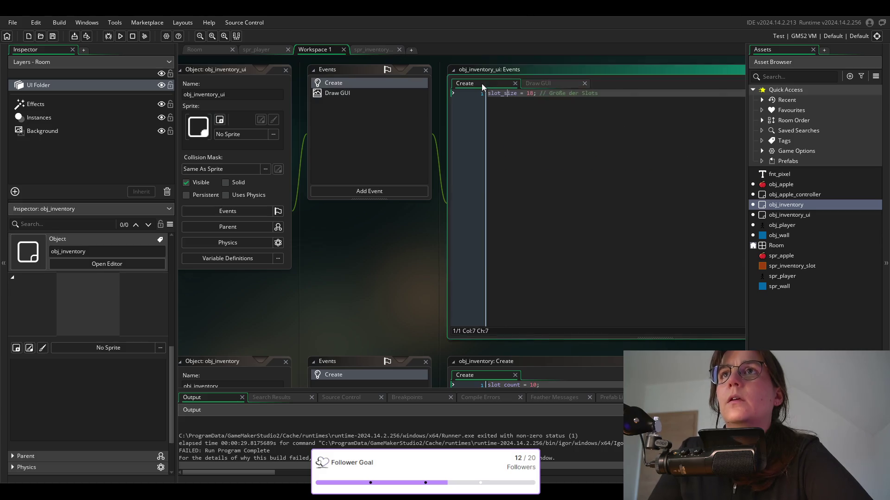
click(784, 218)
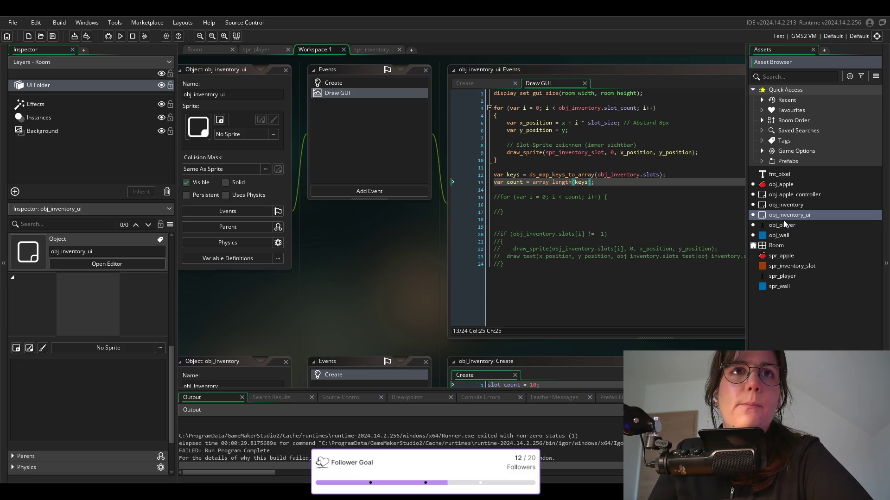
Confirm obj_inventory creates slots with ds_map_create(), return to Draw GUI, and rerun with F5.
double_click(788, 204)
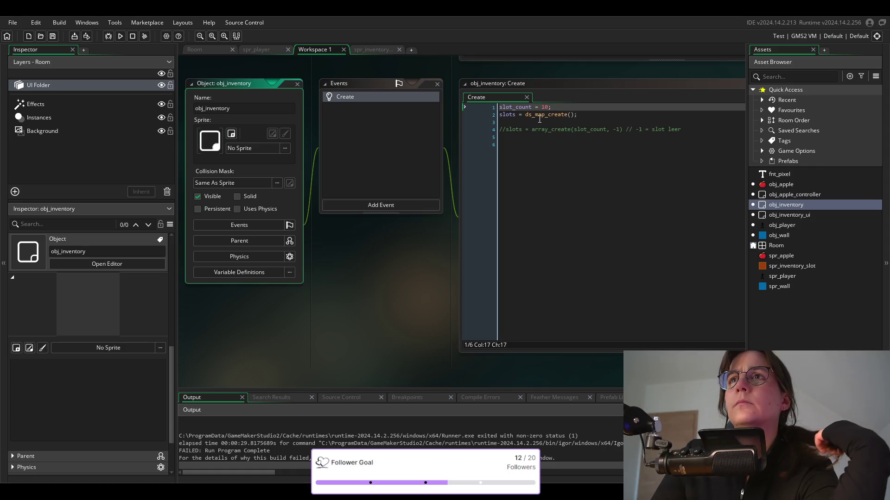
mouse_move(540, 118)
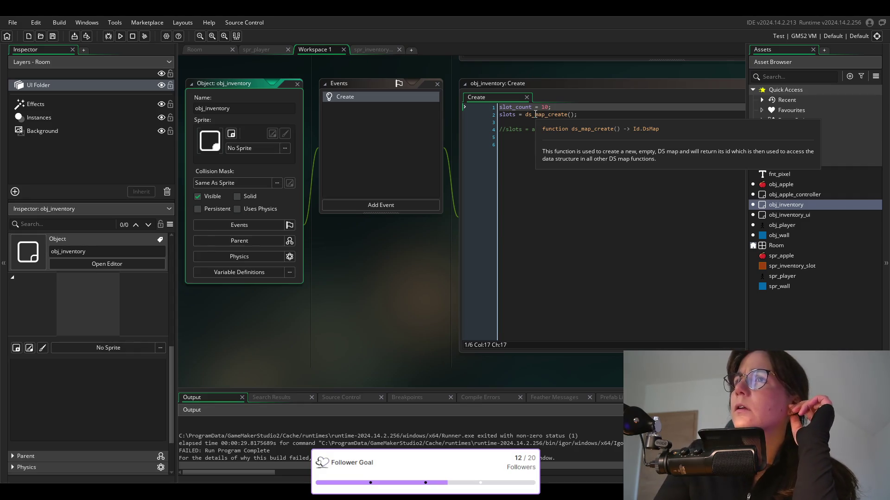
double_click(786, 215)
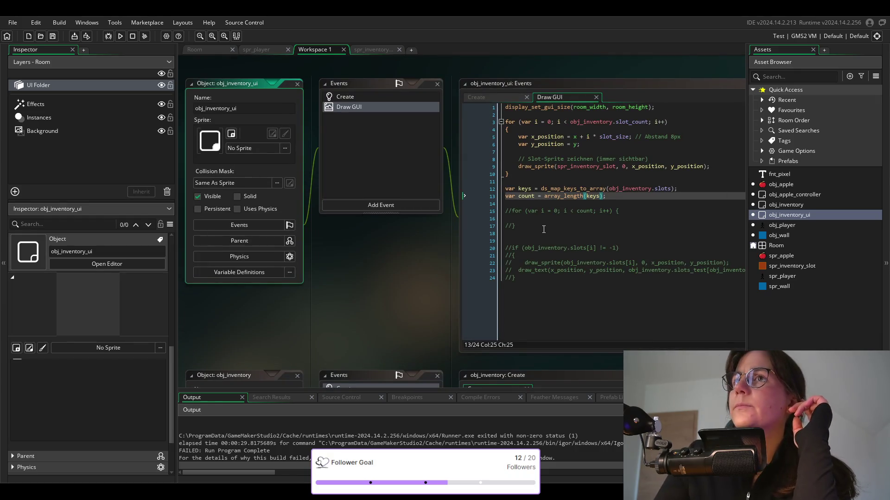
mouse_move(560, 199)
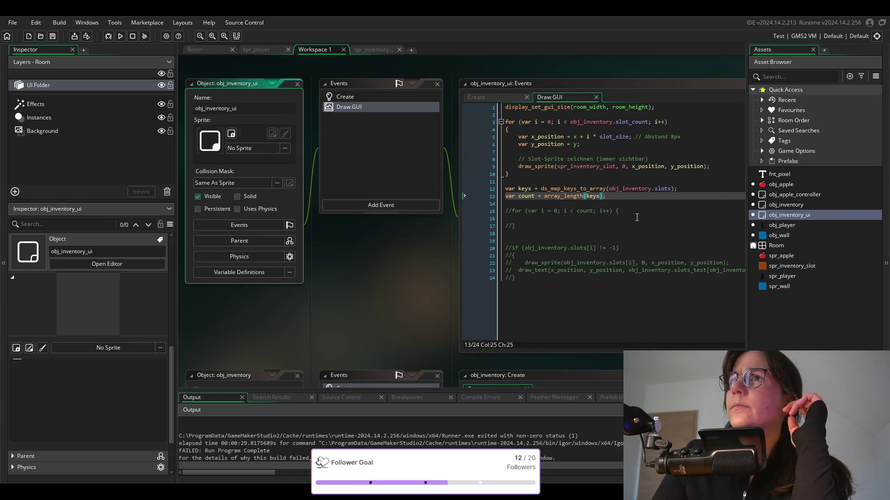
double_click(658, 190)
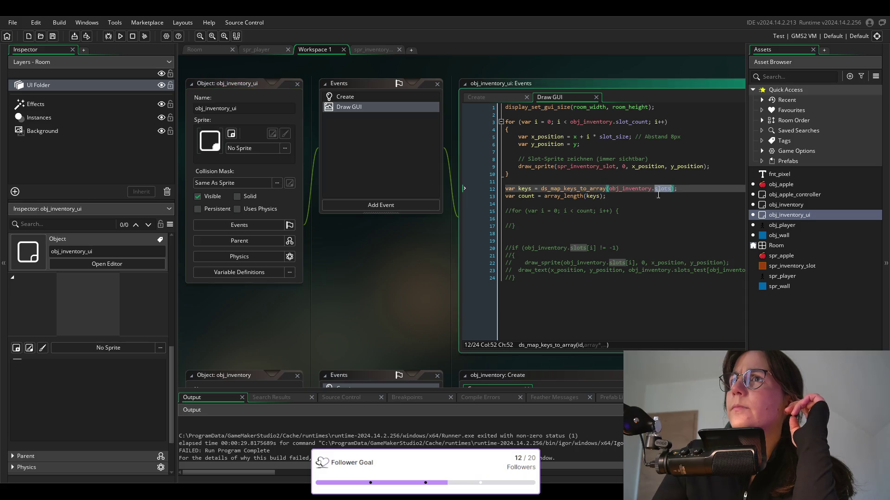
click(540, 181)
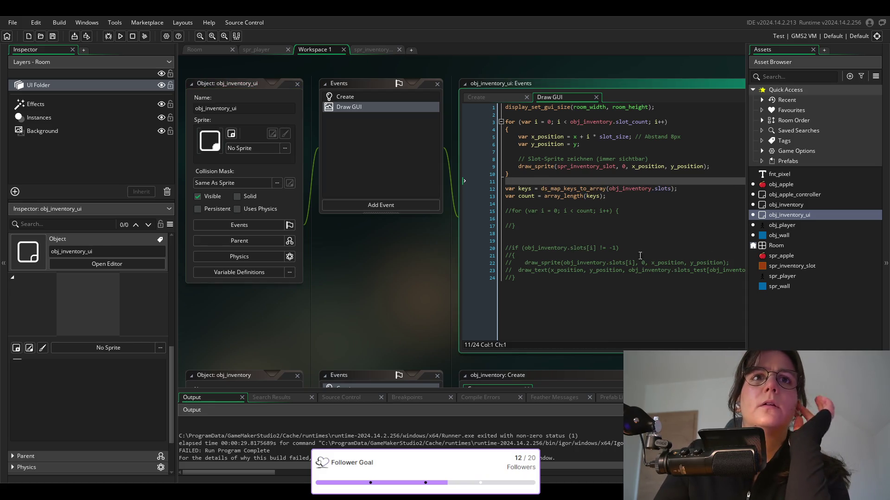
key(F5)
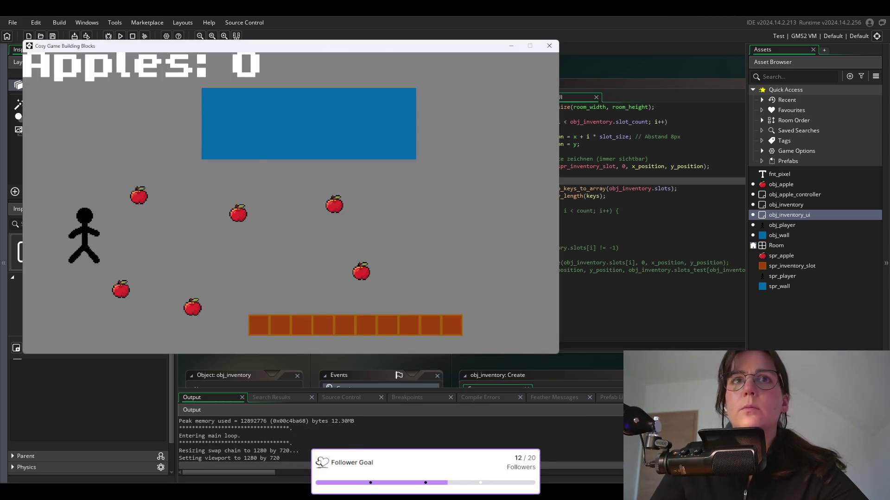
key(Right)
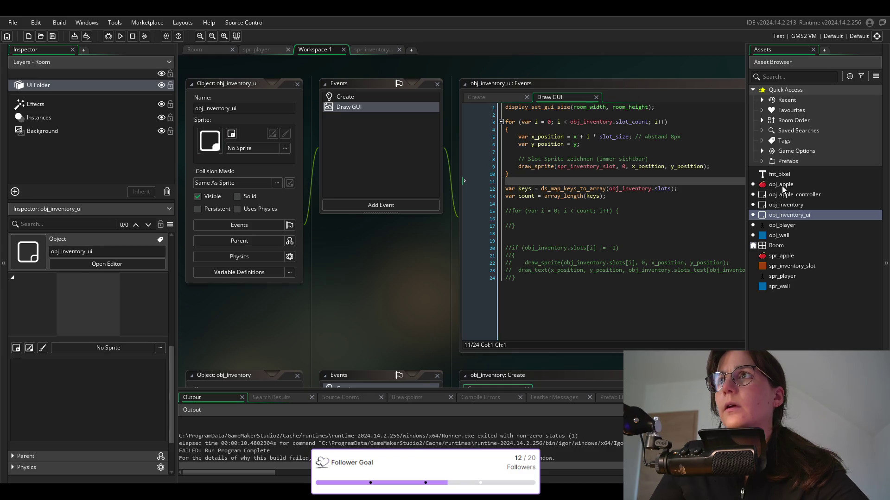
Open obj_apple's obj_player collision code and compare its slots_test block with obj_inventory's Create event.
double_click(781, 184)
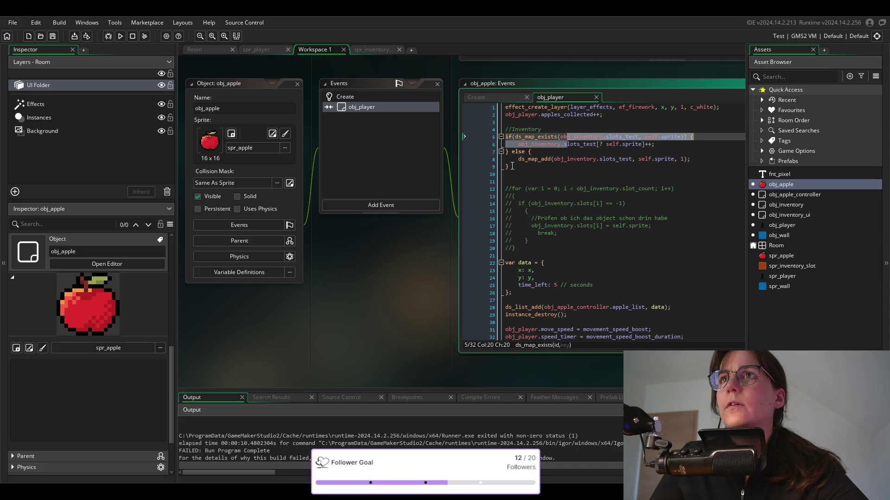
drag(508, 166, 496, 130)
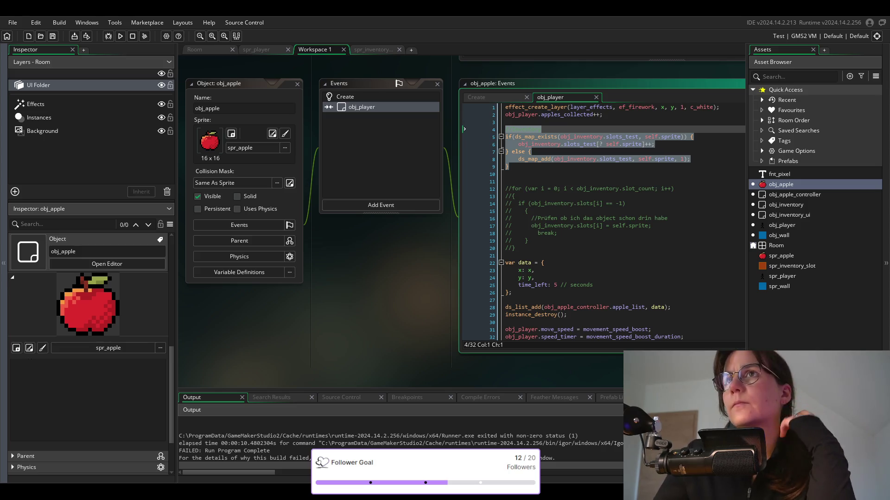
click(296, 193)
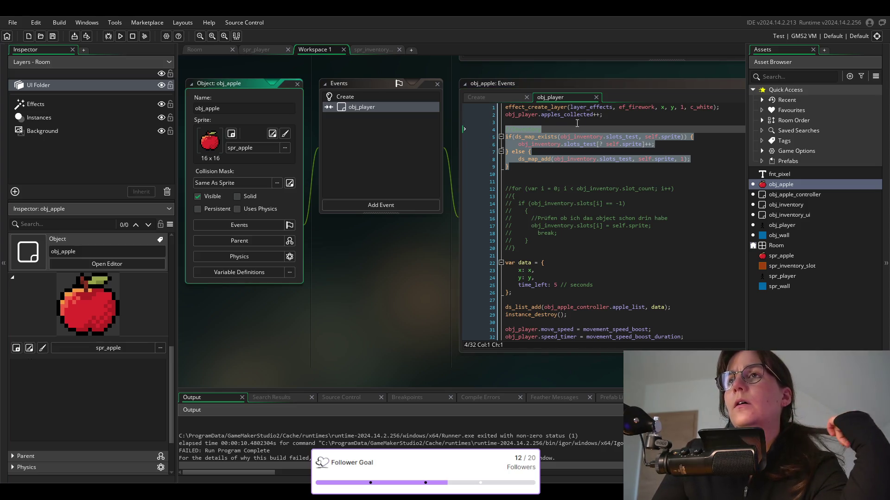
click(504, 97)
click(563, 99)
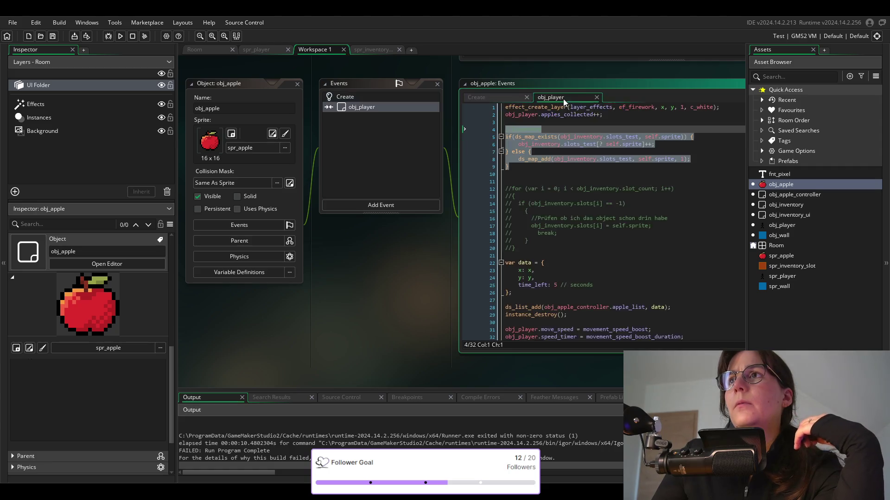
double_click(789, 207)
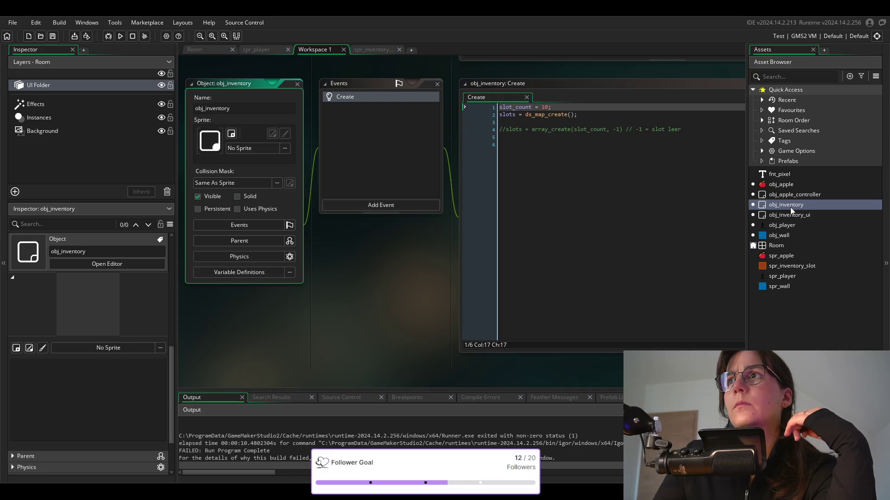
double_click(779, 184)
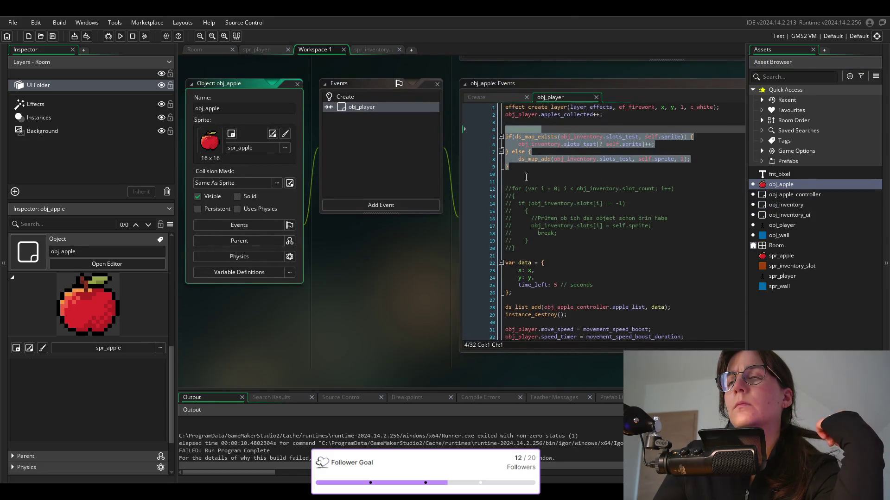
click(536, 137)
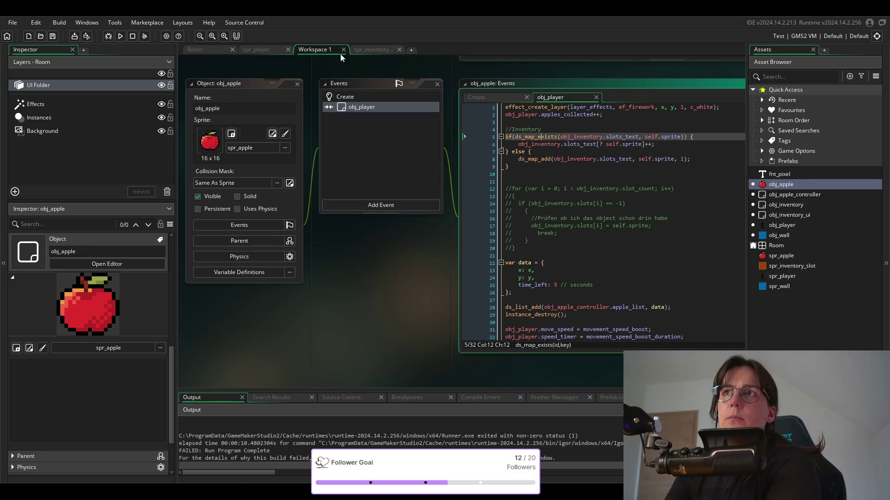
Recheck obj_inventory's Create code, then change slots_test to slots on lines 5 and 8.
double_click(636, 137)
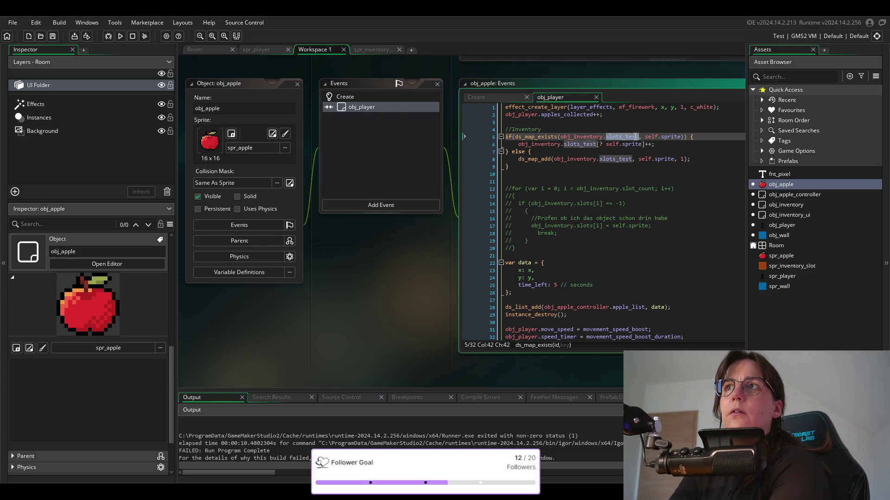
double_click(787, 204)
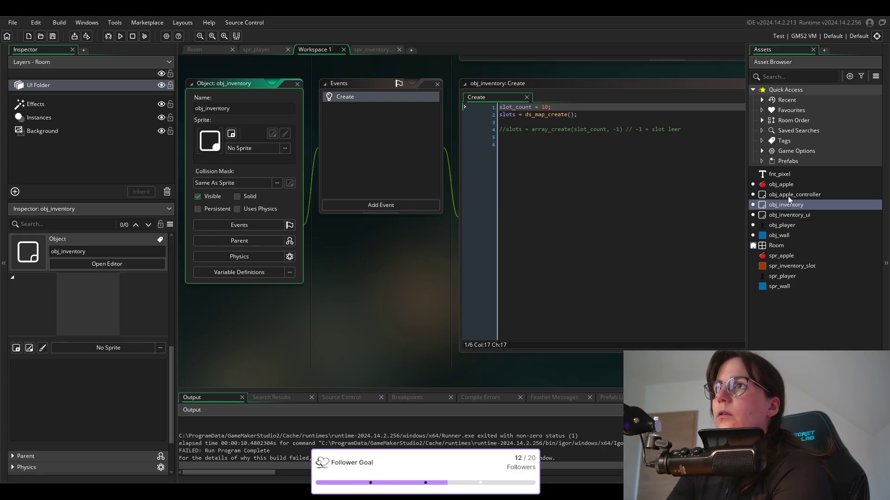
double_click(783, 184)
click(594, 137)
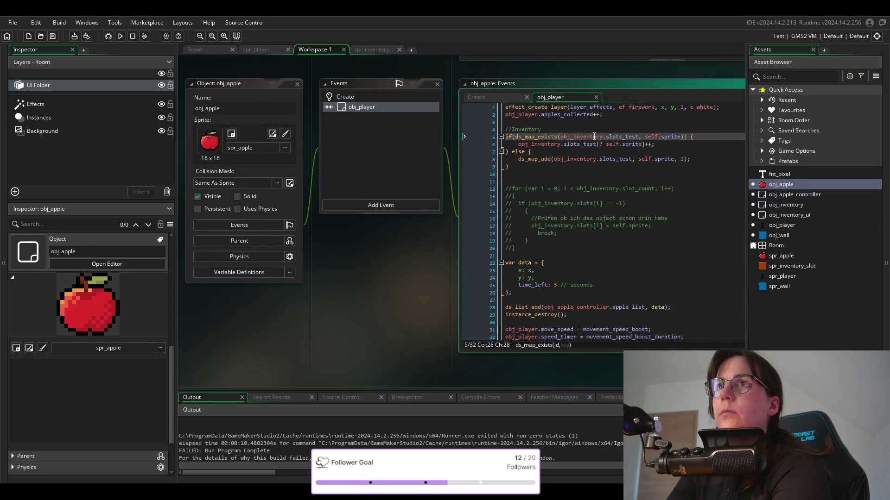
click(637, 137)
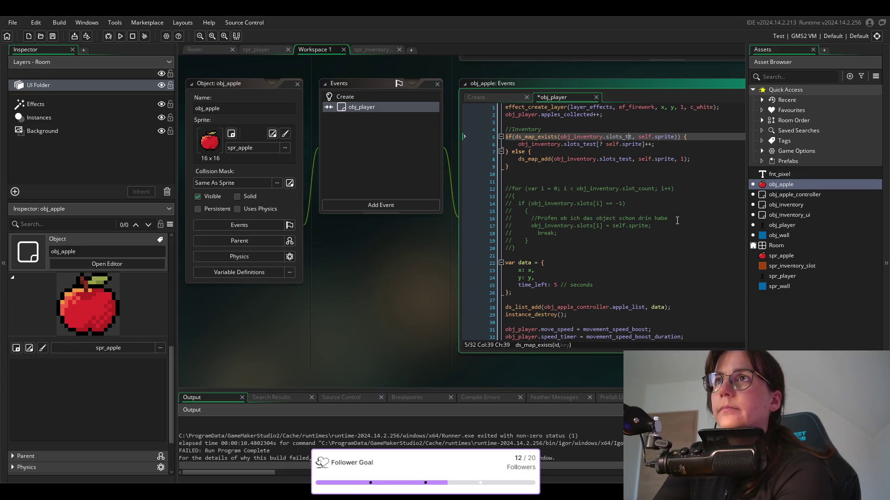
key(BackSpace)
key(BackSpace)
key(BackSpace)
click(626, 159)
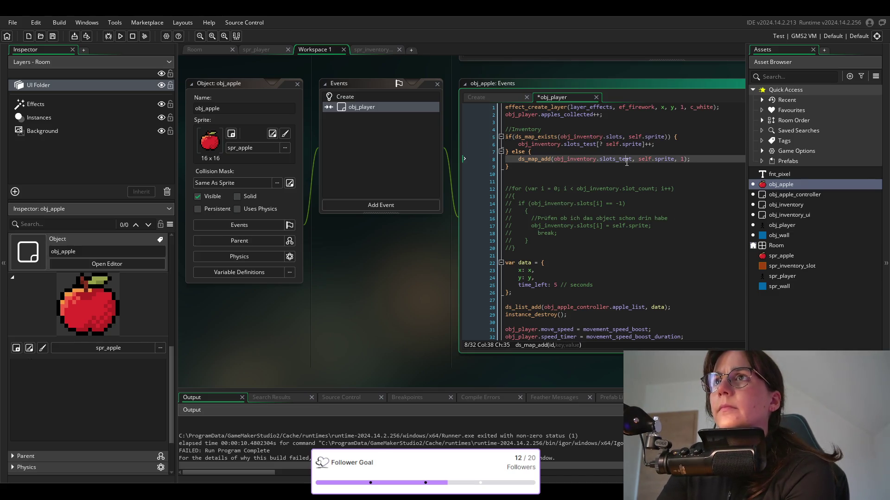
key(BackSpace)
key(BackSpace)
key(BackSpace)
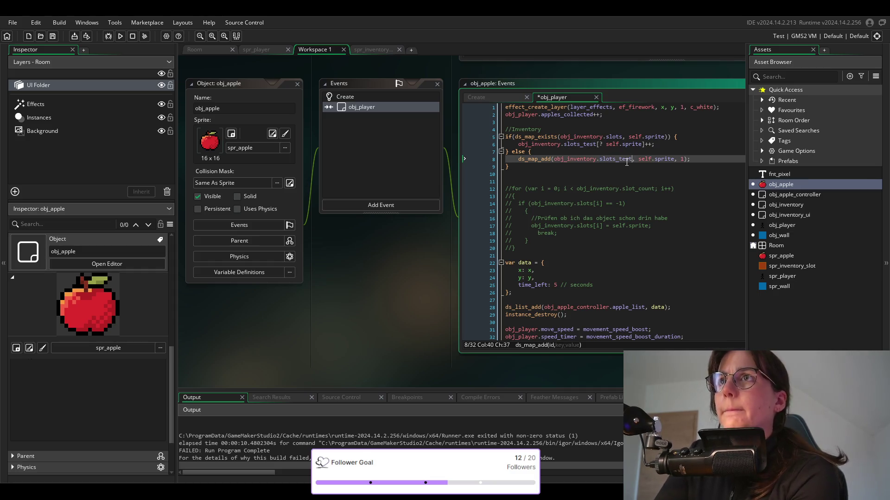
key(BackSpace)
key(BackSpace)
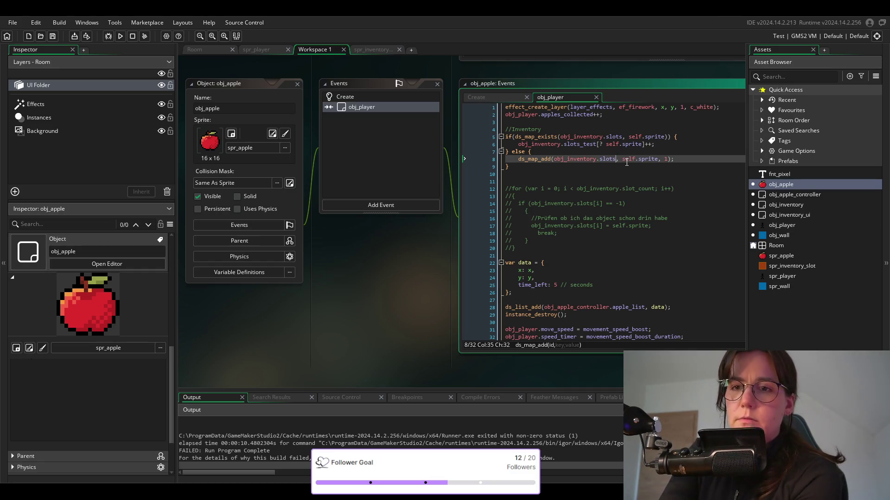
Run the game and move the player onto an apple to test the pickup code.
click(120, 36)
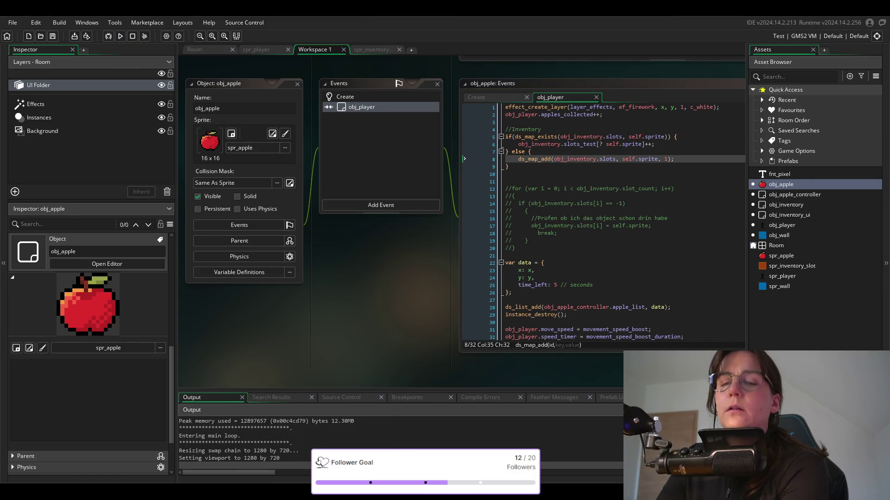
key(Right)
key(Up)
key(Down)
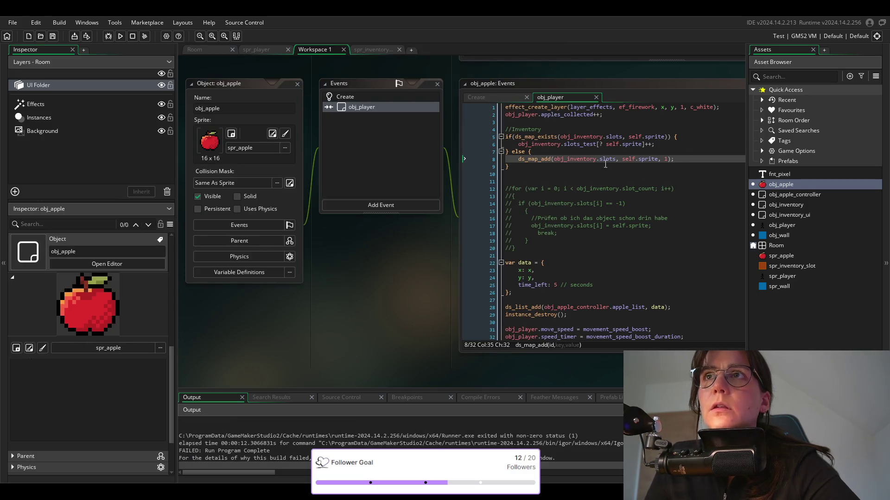
Remove '_test' on line 6 of obj_apple's collision code so it increments obj_inventory.slots.
click(594, 144)
key(Right)
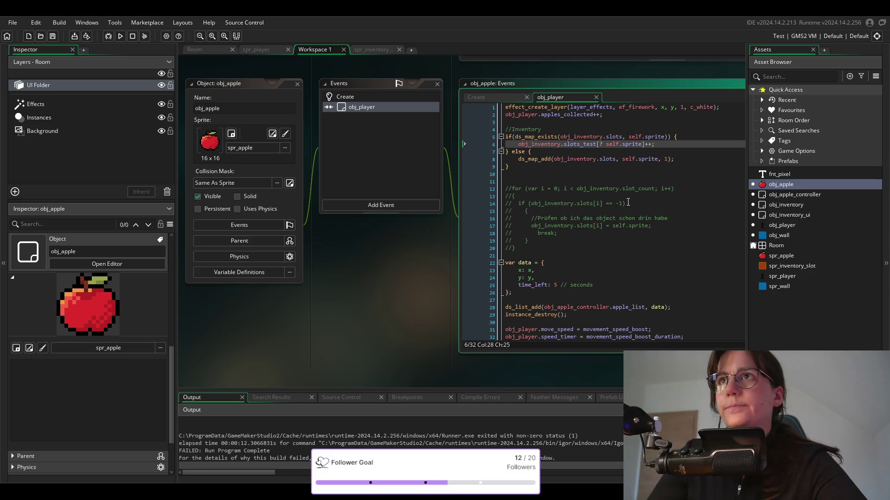
key(Left)
key(BackSpace)
key(BackSpace)
key(BackSpace)
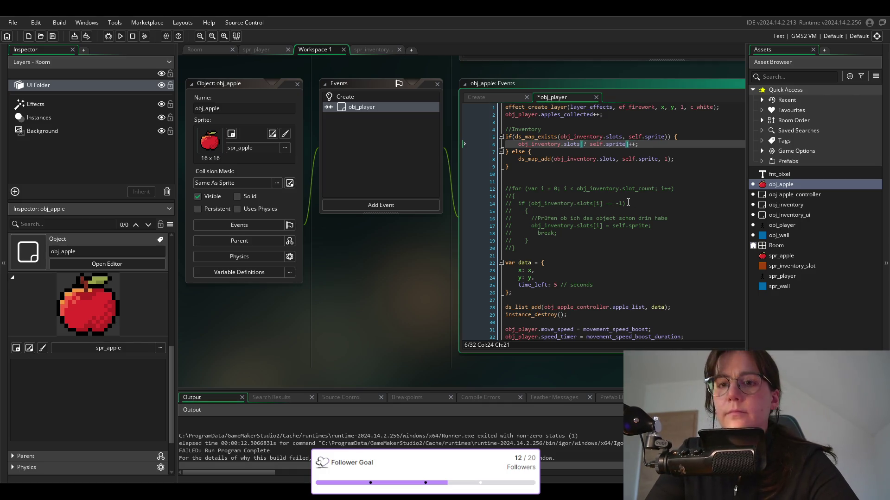
key(Right)
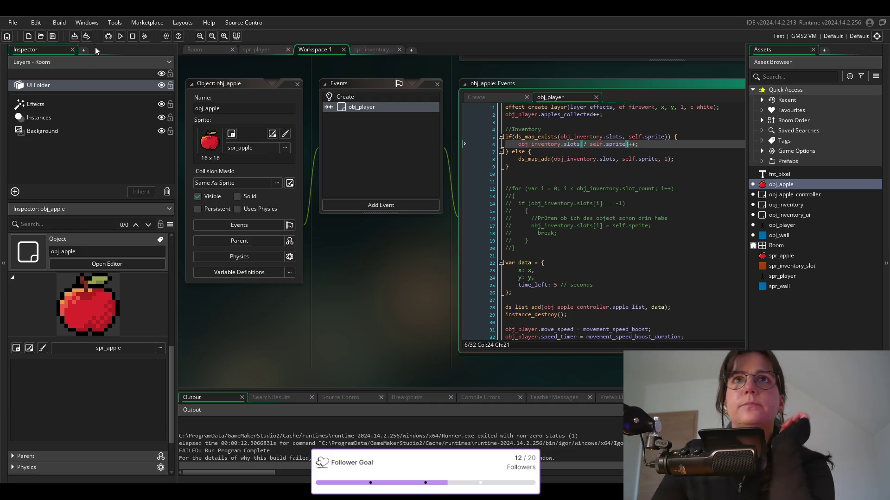
Run the game, walk the player over two apples until Apples shows 2, then close it.
click(119, 35)
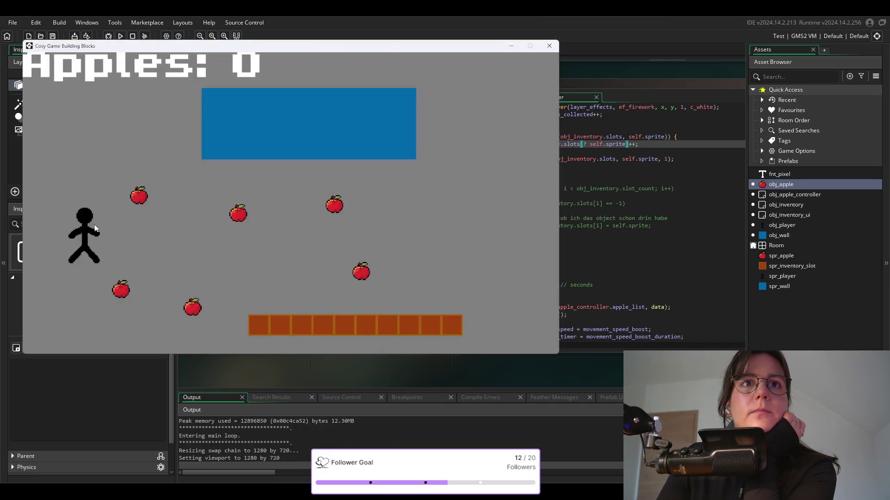
key(Up)
key(Right)
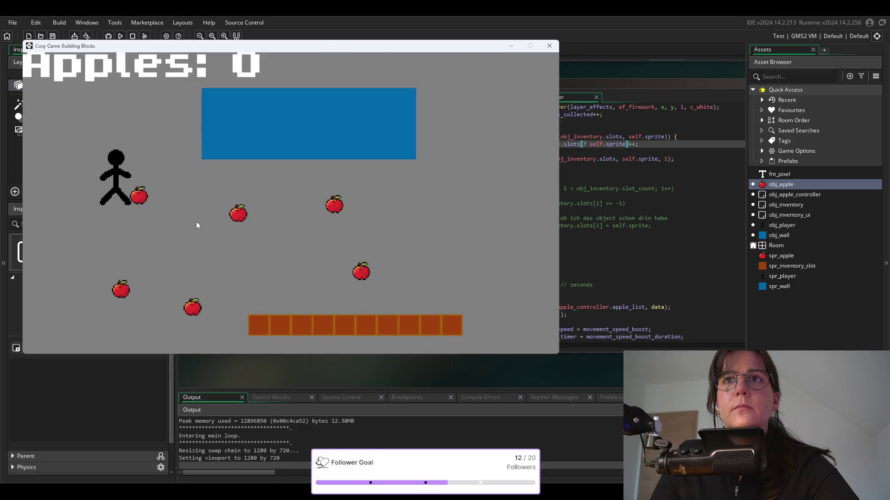
key(Down)
key(Right)
key(Up)
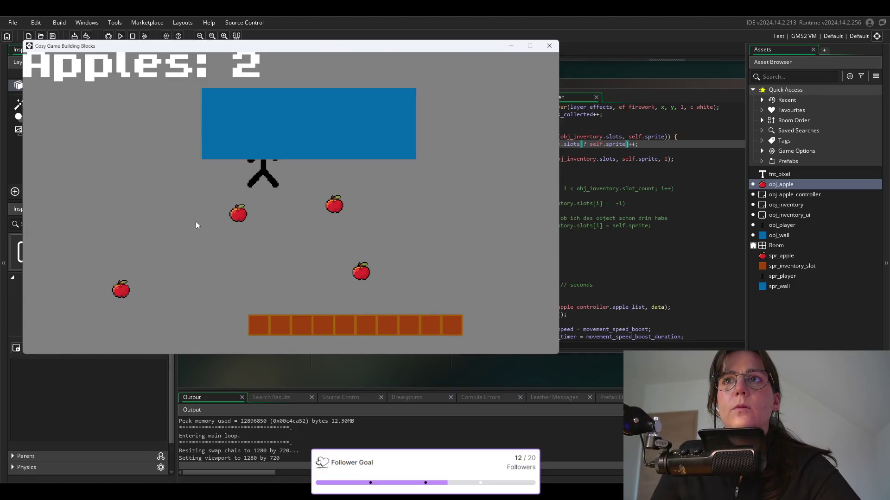
key(Left)
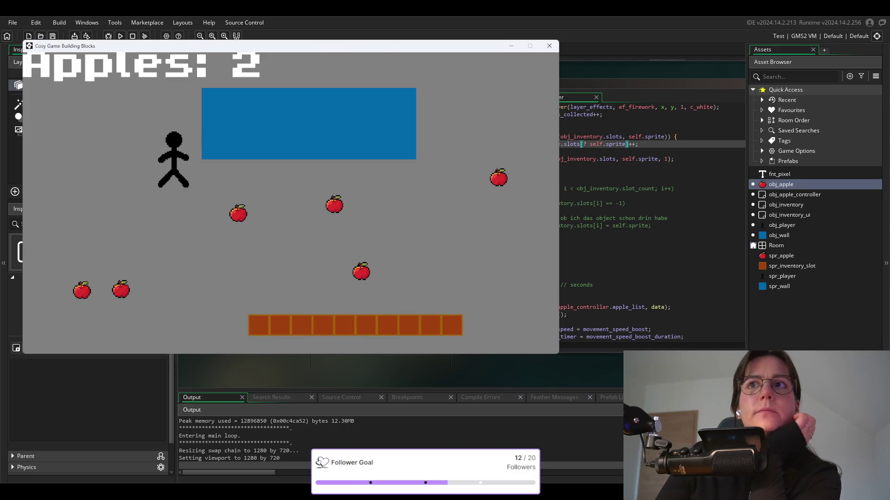
click(549, 46)
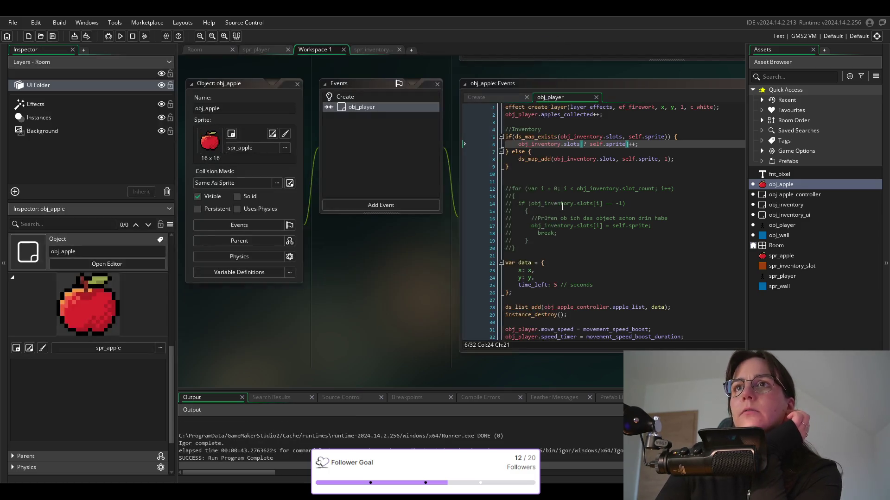
Open obj_inventory_ui's Draw GUI code from the Asset Browser.
click(574, 159)
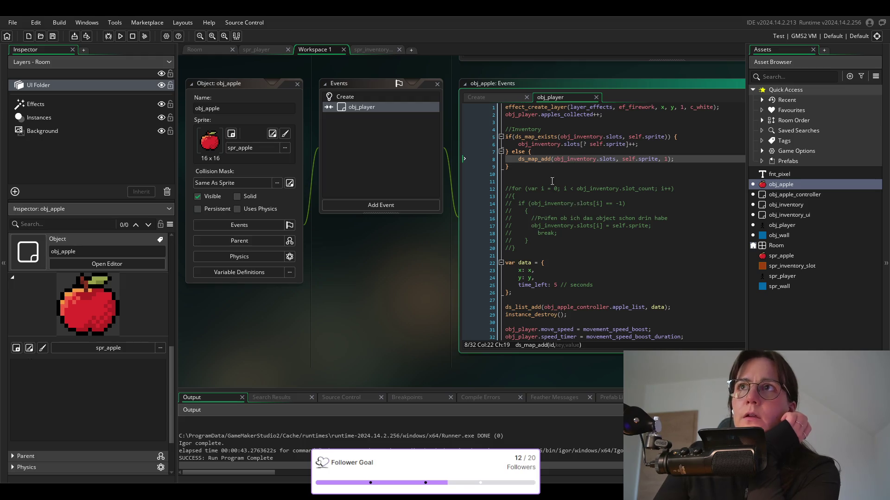
mouse_move(549, 159)
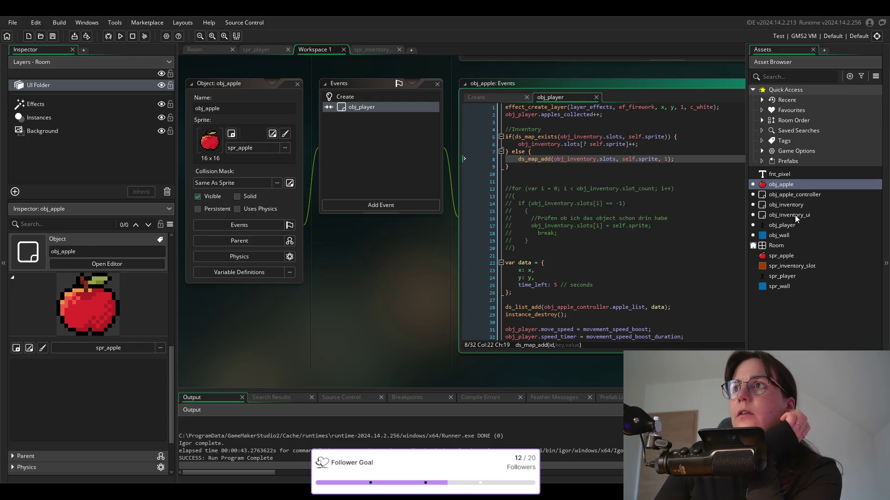
double_click(794, 215)
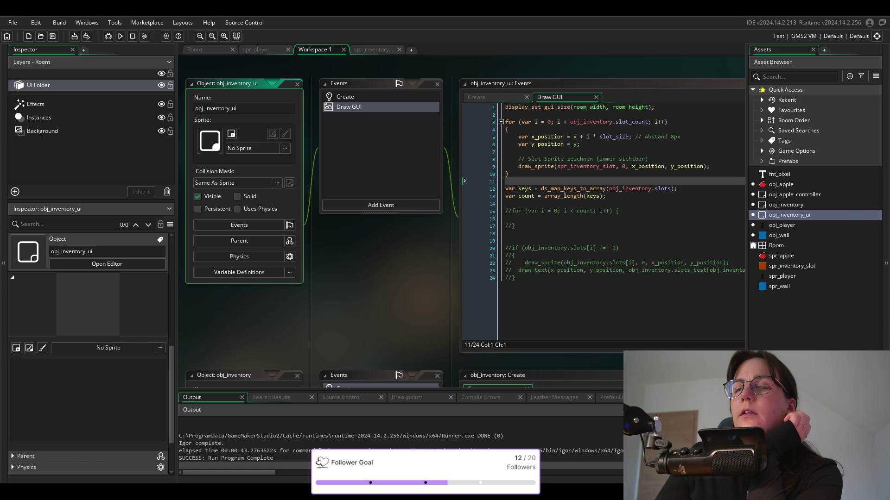
Test-run the game, collect one apple (Apples: 1), and close the game window.
click(120, 35)
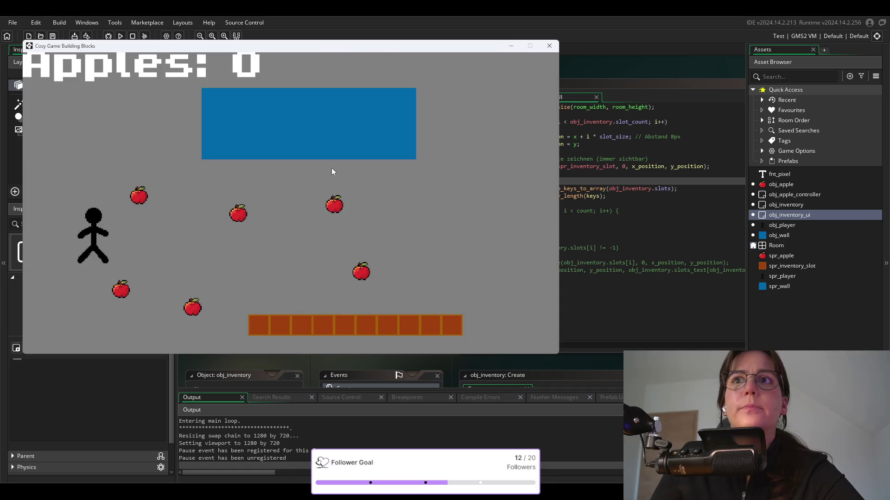
key(Right)
key(Up)
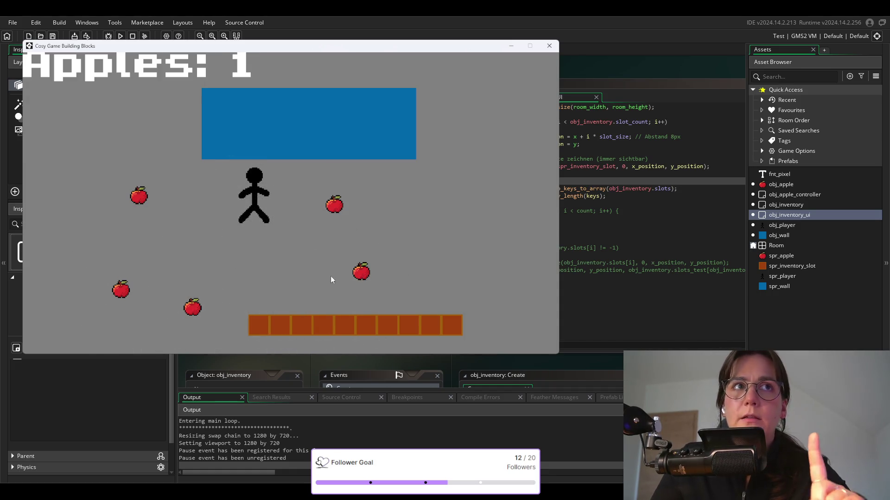
click(549, 45)
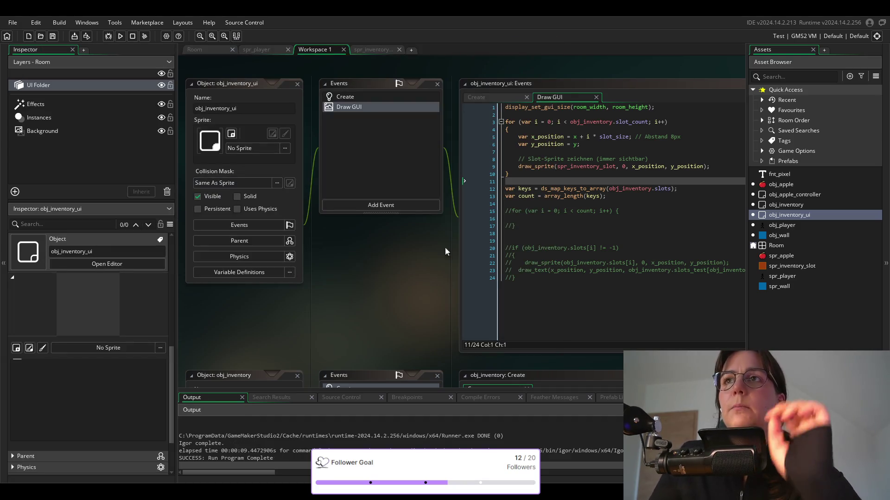
click(526, 212)
key(Down)
key(Down)
shift+click(499, 212)
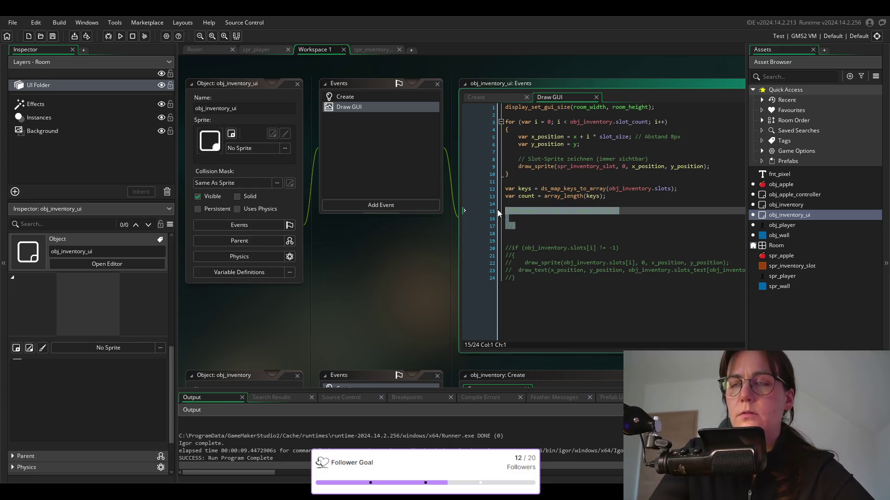
click(509, 211)
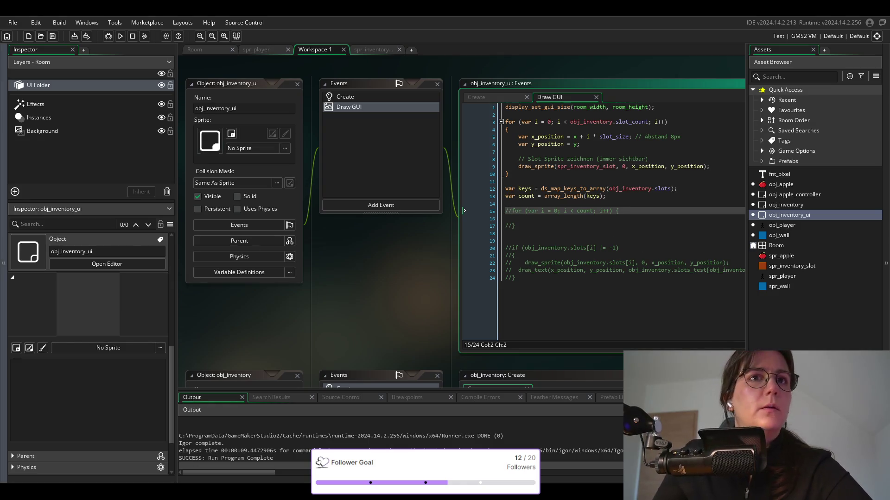
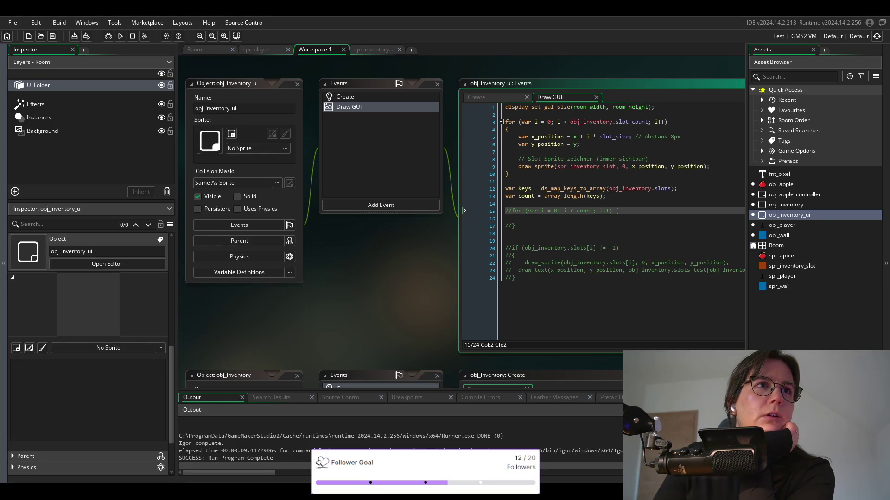
Uncomment the for loop over count on lines 15–17 and indent its empty body.
key(Down)
key(Down)
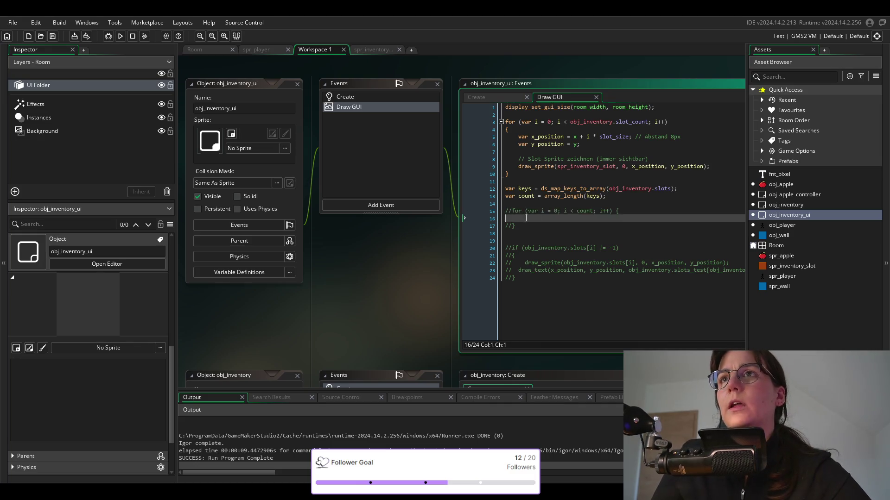
drag(507, 225, 502, 215)
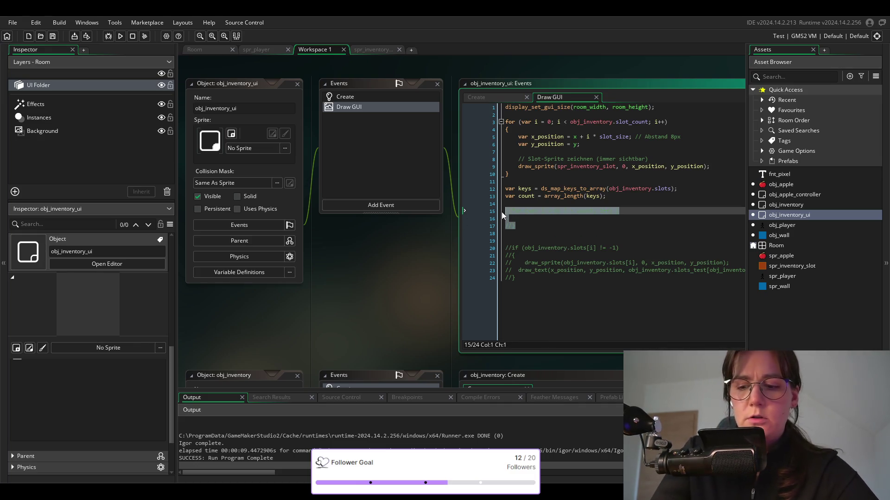
key(ctrl+shift+k)
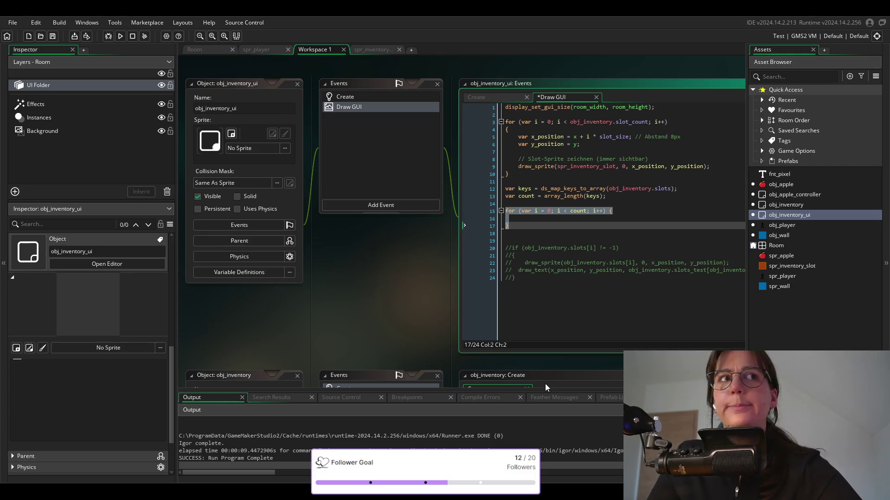
click(573, 220)
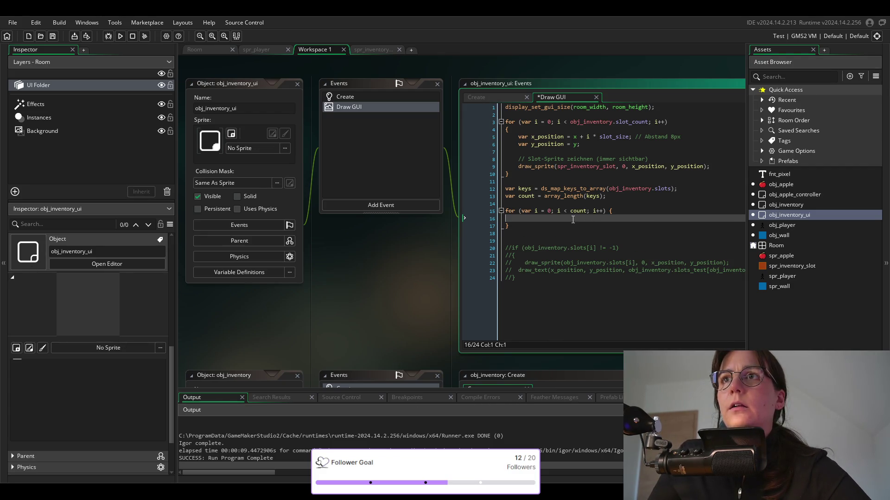
key(Tab)
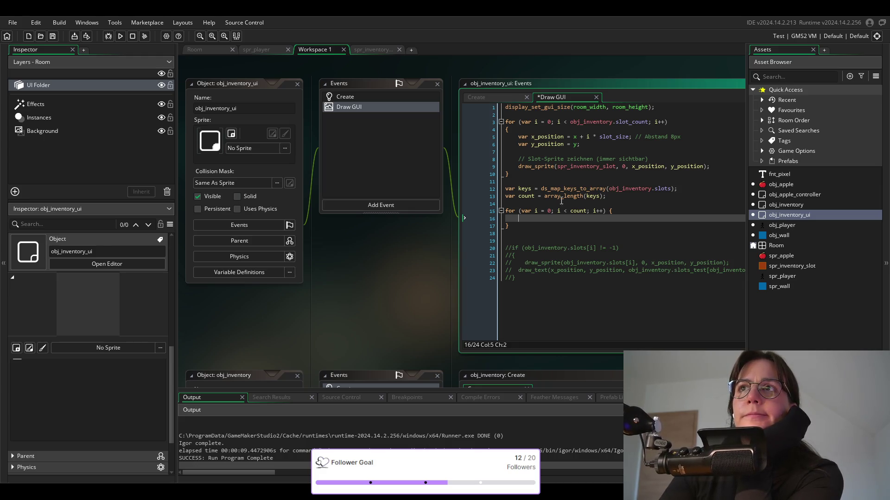
click(549, 137)
double_click(549, 144)
mouse_move(575, 190)
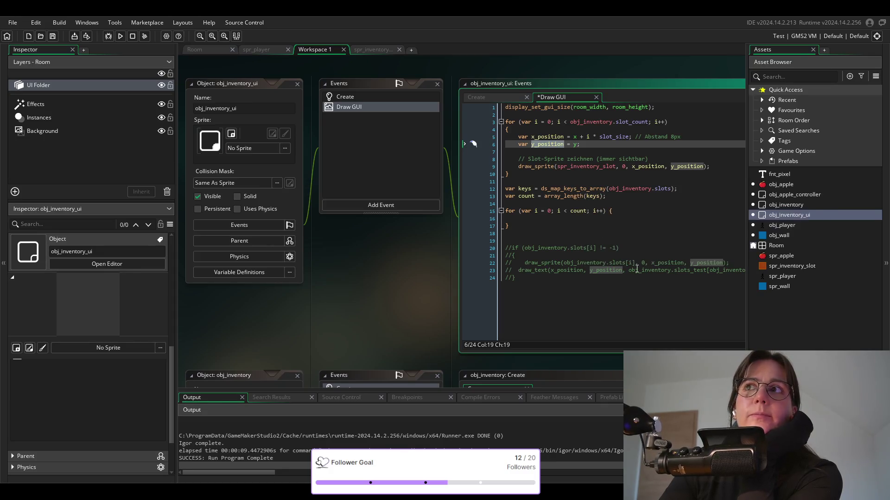
click(714, 166)
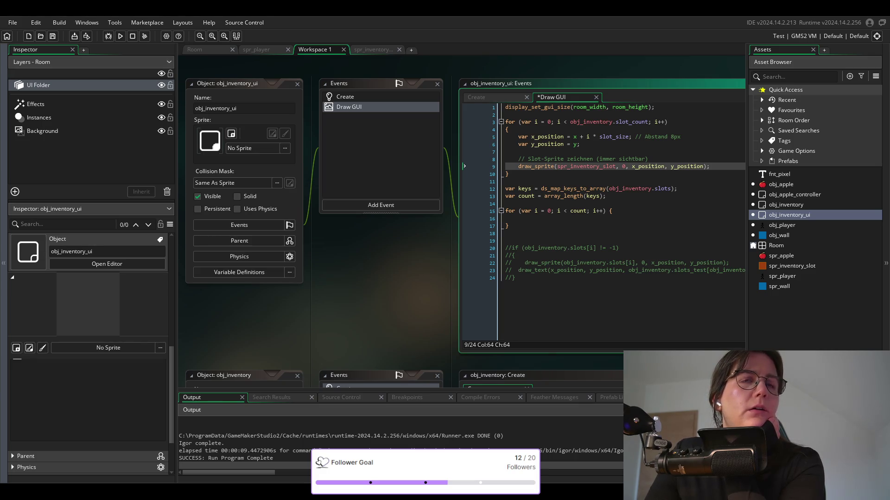
click(533, 221)
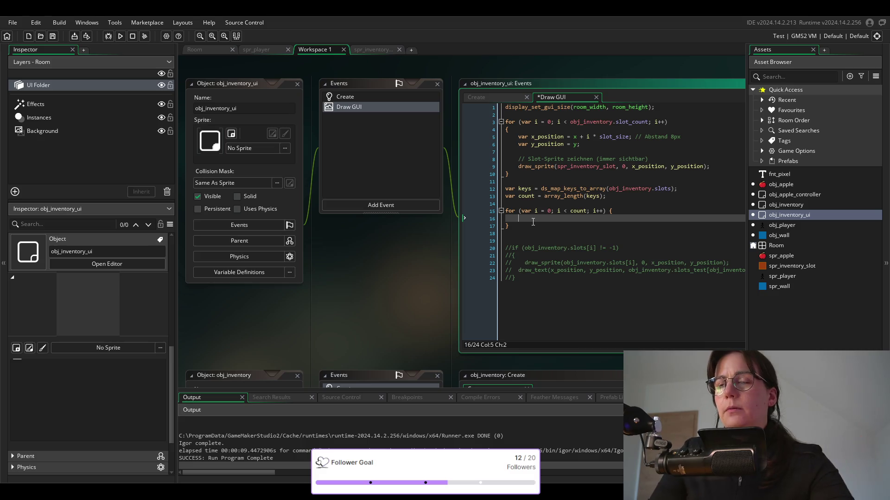
Type a 'draw' placeholder in the loop and copy the commented draw_sprite and draw_text lines.
text(d)
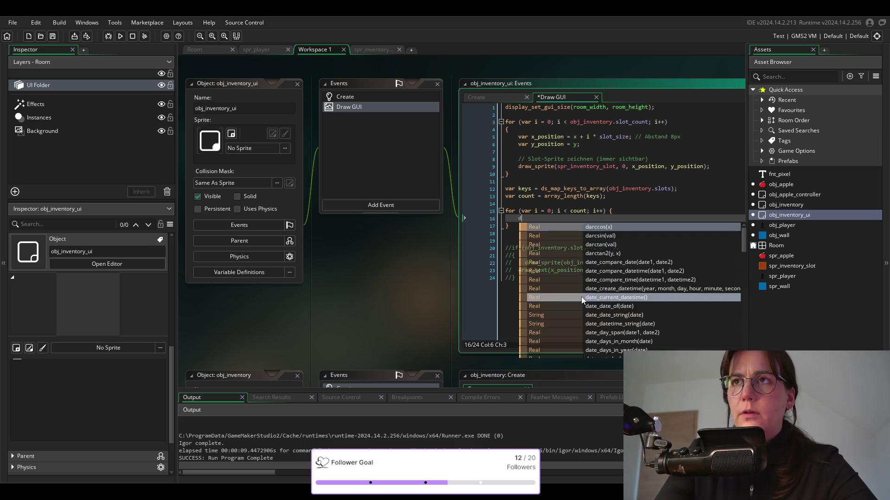
text(raw)
key(Escape)
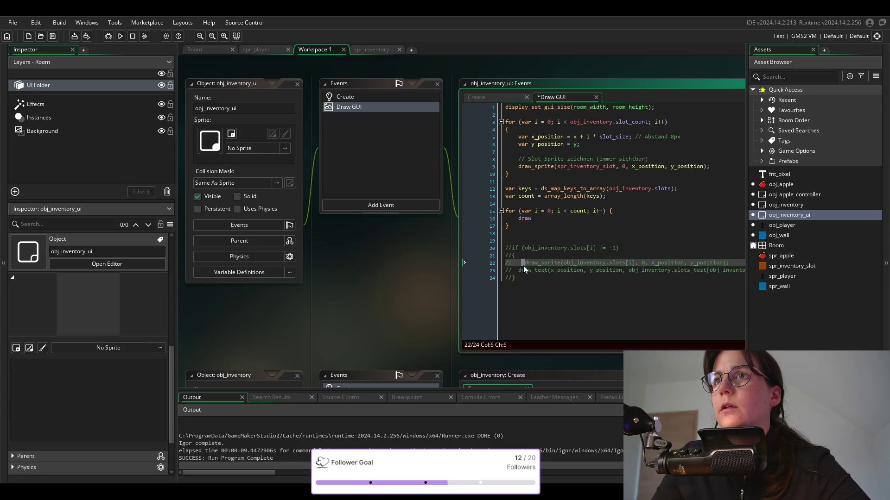
mouse_move(703, 270)
mouse_down()
mouse_move(706, 289)
mouse_move(685, 270)
mouse_up()
triple_click(675, 268)
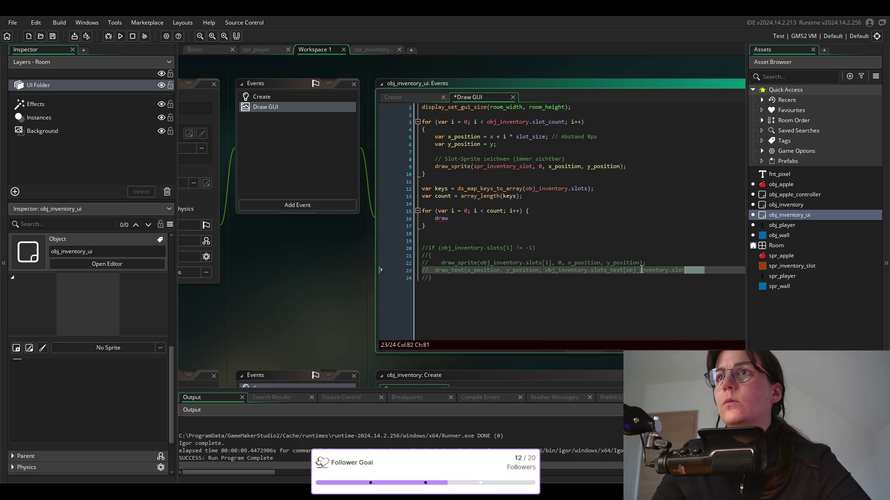
shift+click(394, 262)
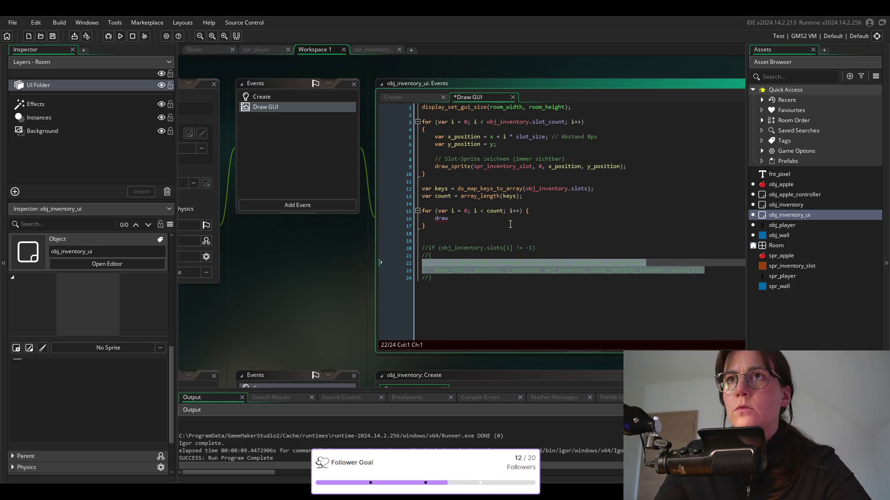
key(ctrl+c)
Replace the 'draw' placeholder with the draw lines, uncomment them and fix their indentation.
double_click(441, 218)
key(ctrl+v)
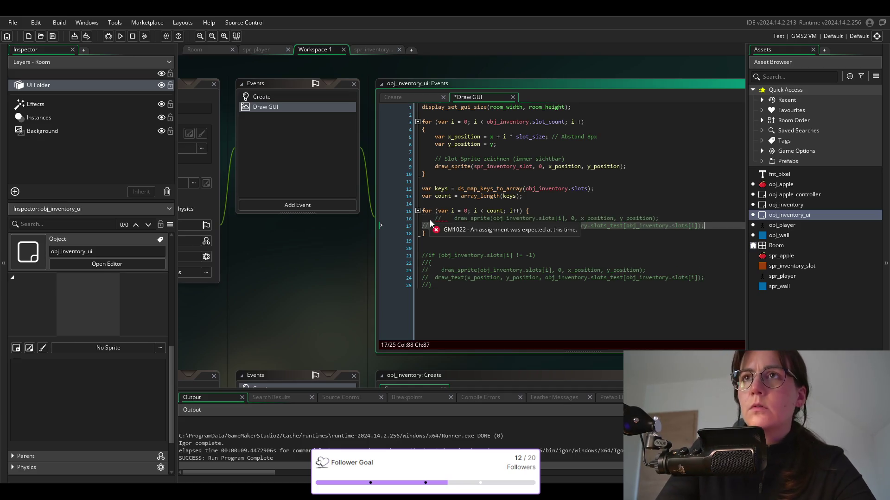
drag(721, 225, 435, 218)
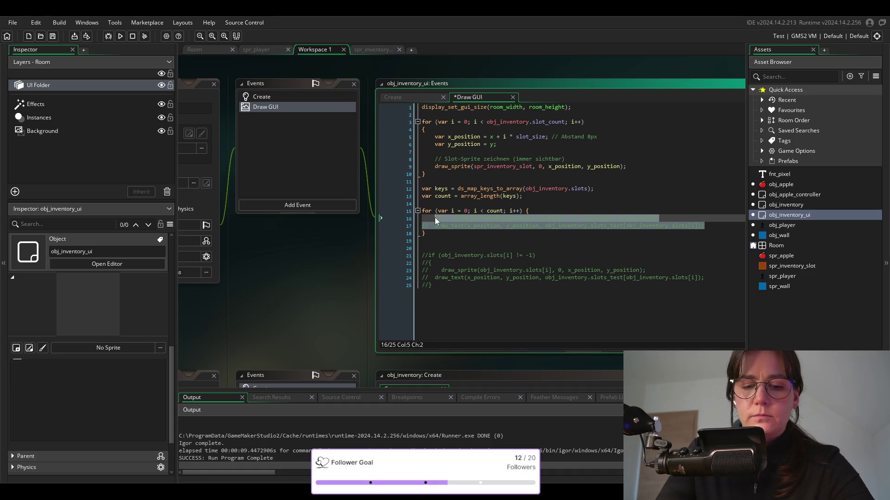
key(ctrl+shift+k)
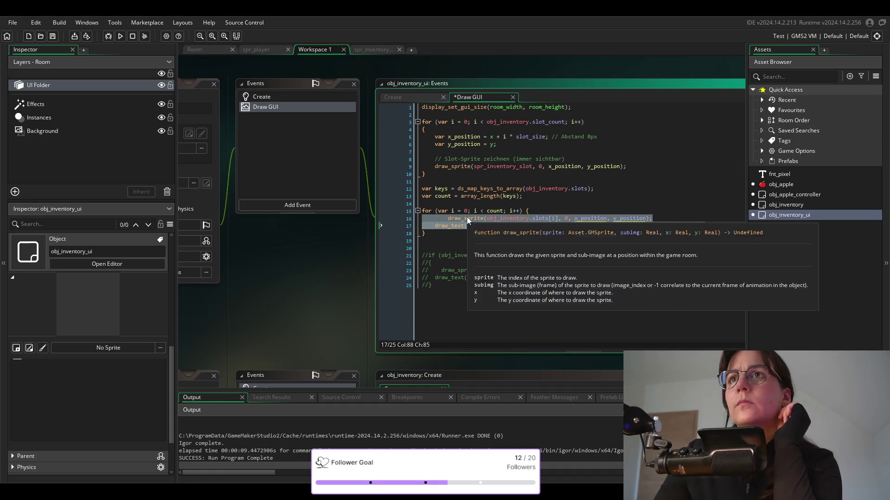
key(Left)
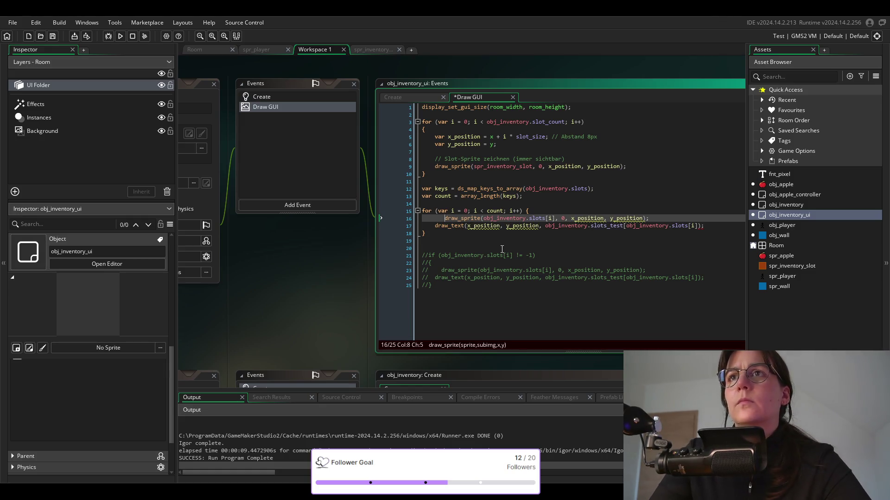
key(BackSpace)
key(BackSpace)
key(BackSpace)
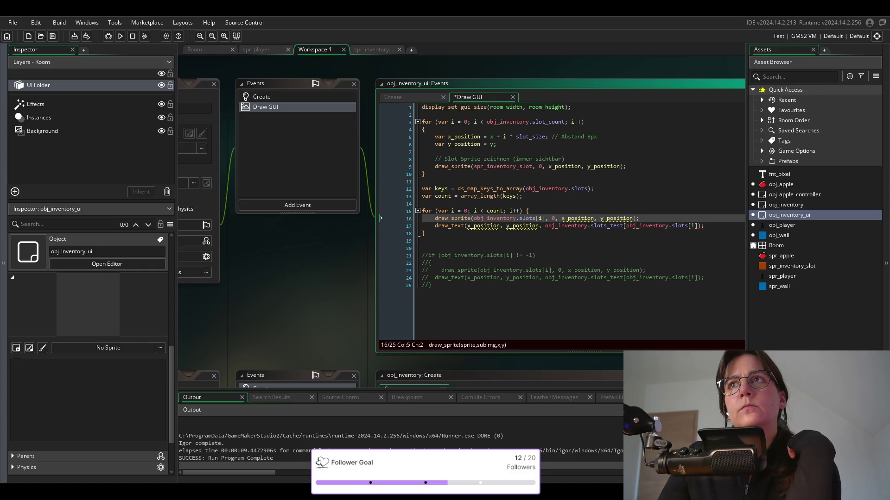
click(461, 136)
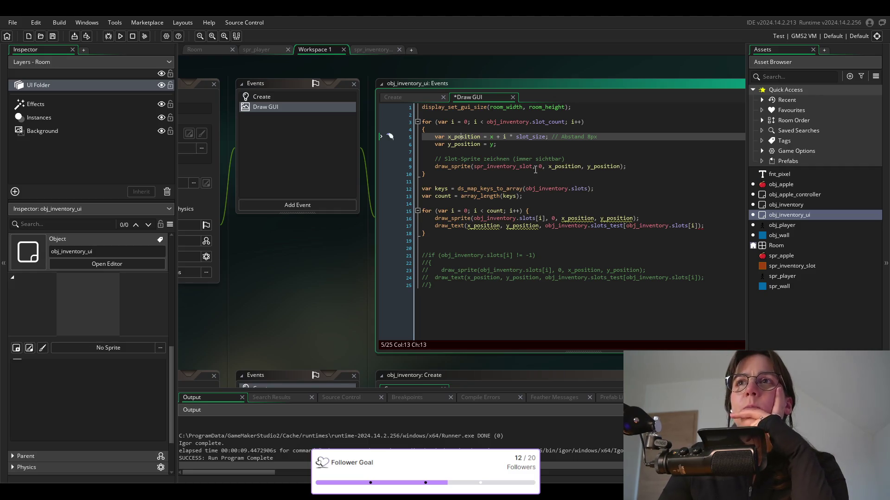
Review the slot_size multiplication in the x_position formula on line 5.
click(493, 137)
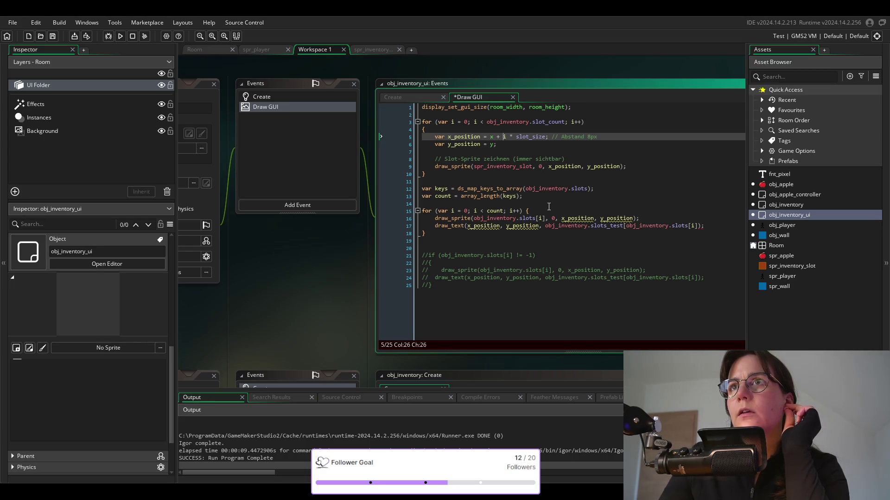
double_click(530, 137)
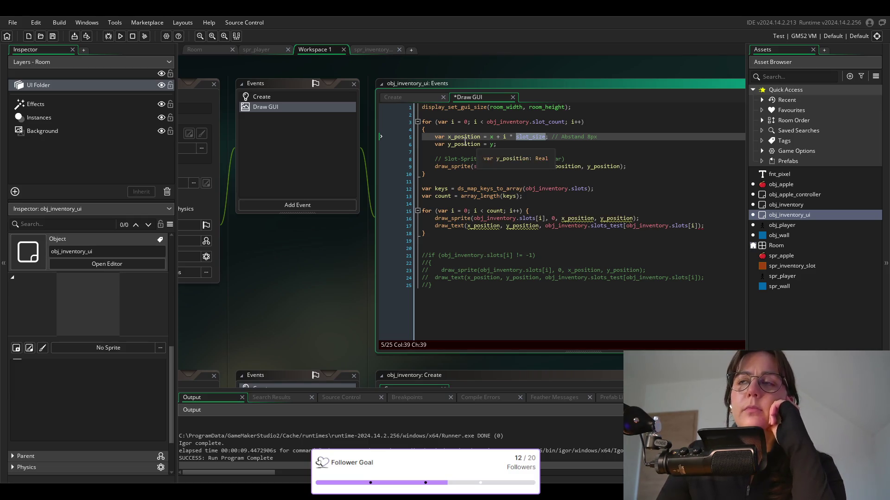
click(510, 137)
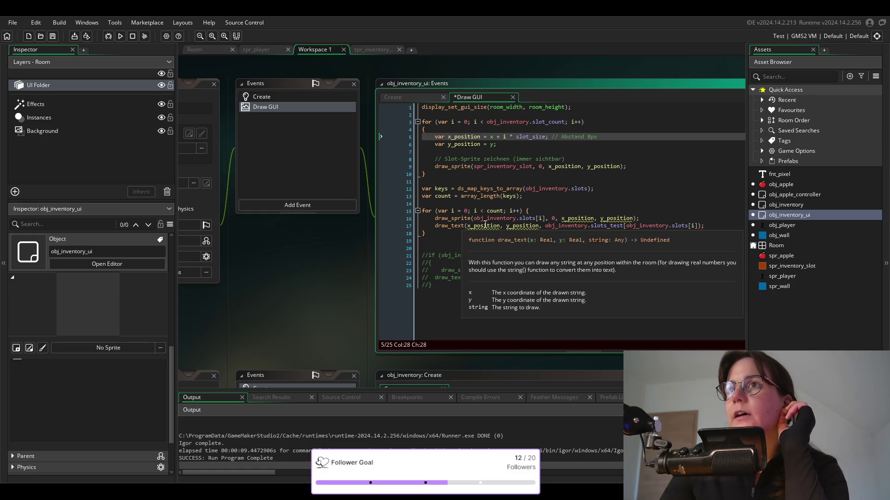
Change the loop's draw_sprite coordinates from x_position, y_position to x, y.
double_click(574, 218)
text(x)
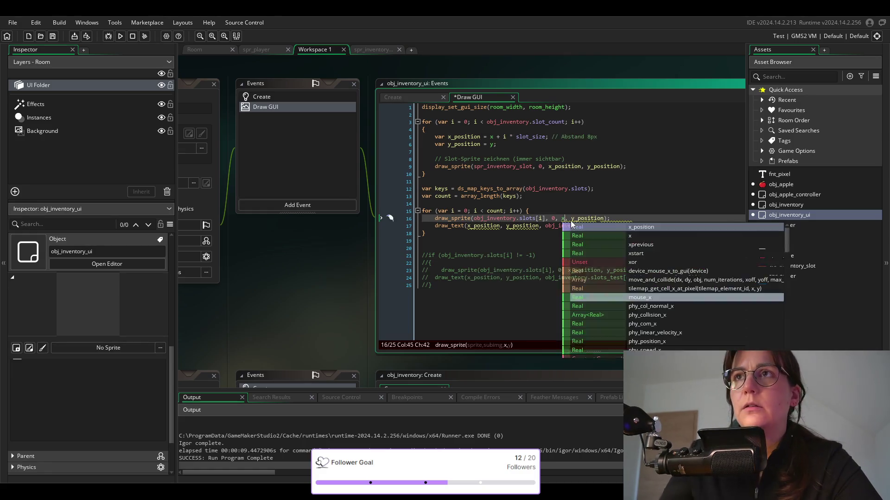
click(570, 218)
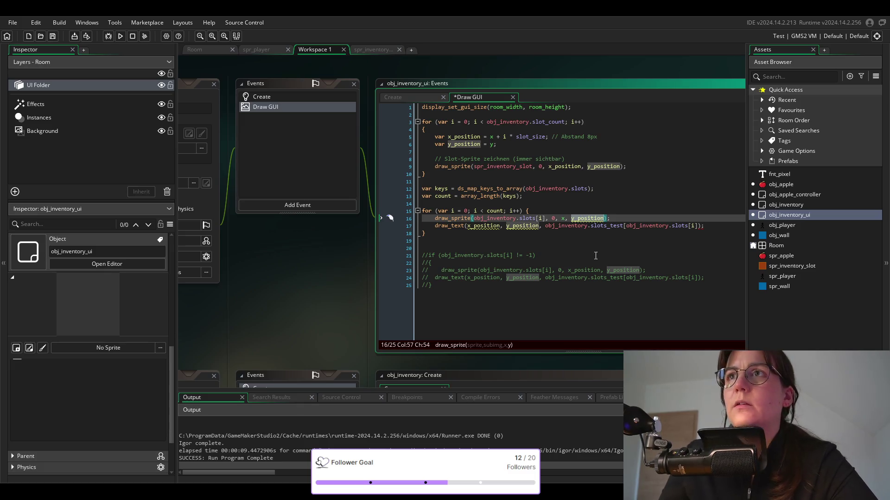
text(y)
click(526, 241)
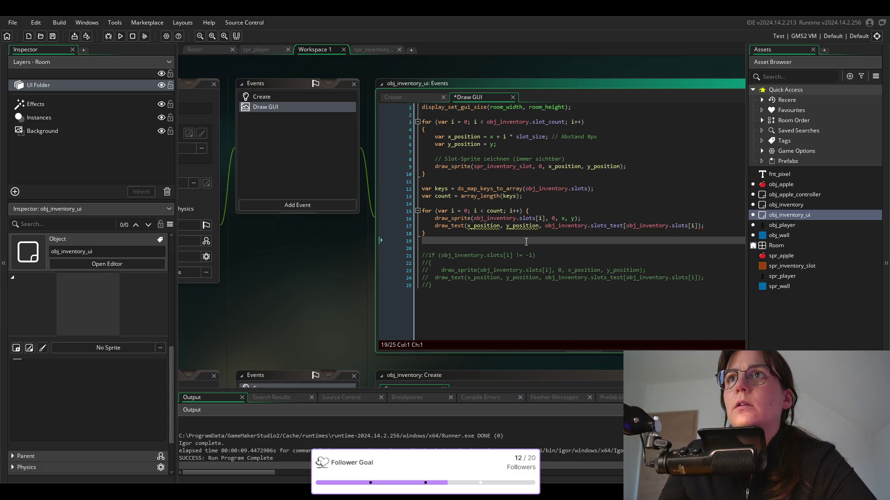